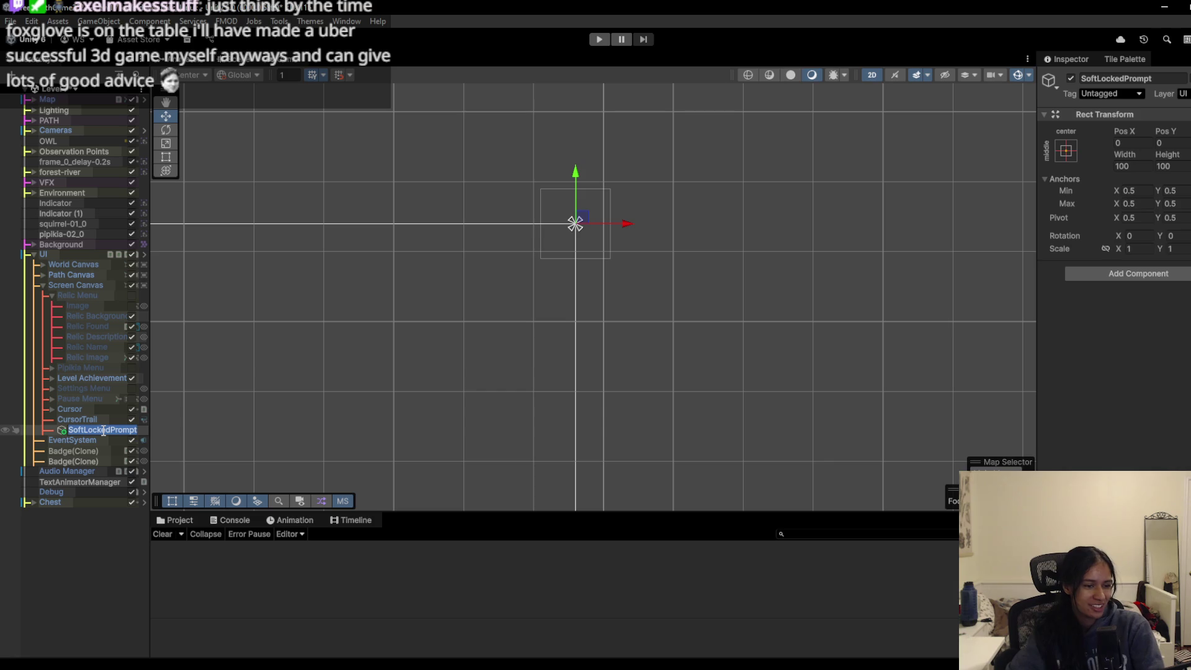
- Commit the name SoftLockedPrompt and frame the object in the Scene view
{"action": "left_click", "coordinate": [90, 441]}
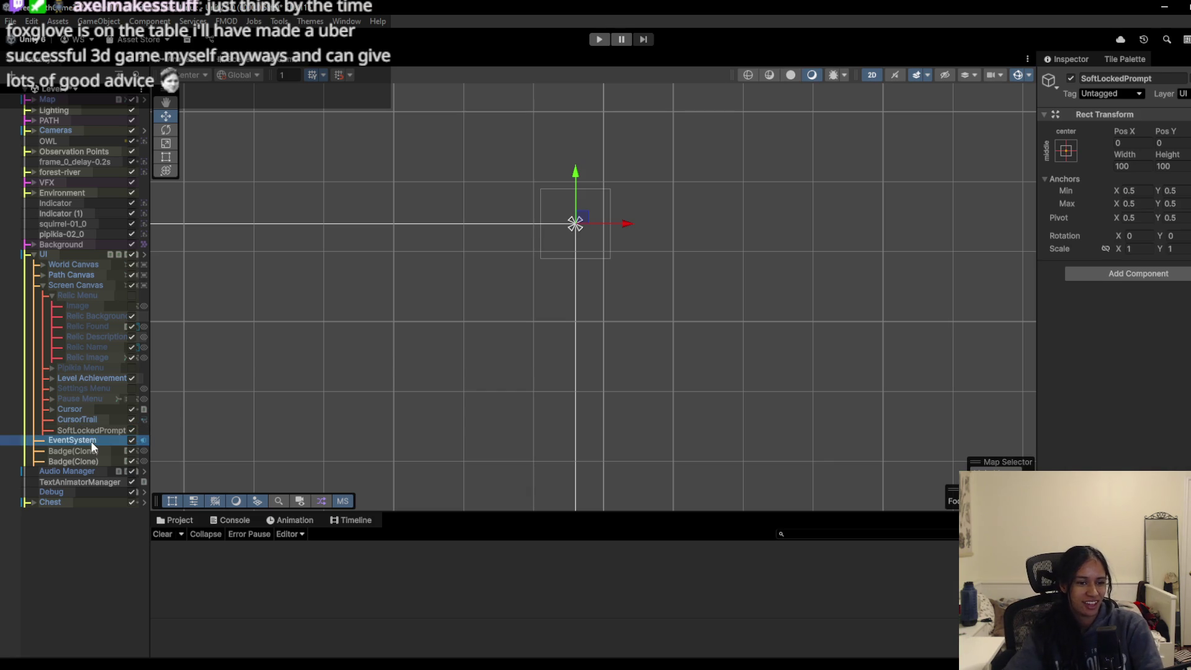
{"action": "double_click", "coordinate": [87, 426]}
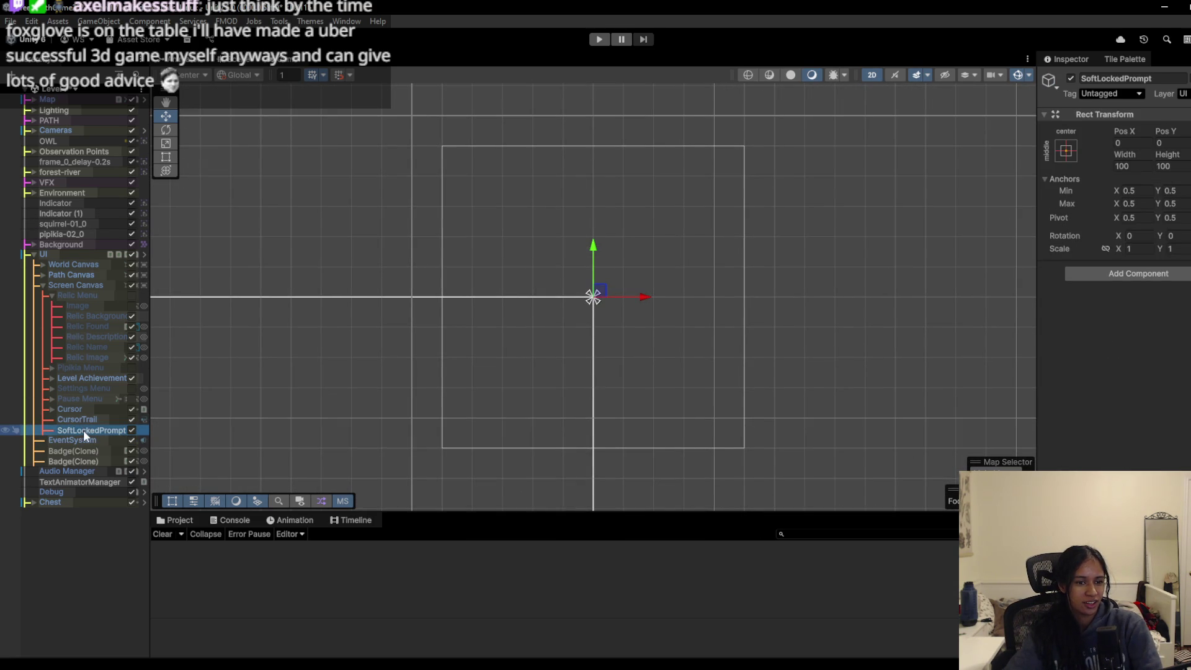
- Add a Text - TextMeshPro child under SoftLockedPrompt, frame it, and preview it in the Game view
{"action": "right_click", "coordinate": [83, 430]}
{"action": "mouse_move", "coordinate": [132, 474]}
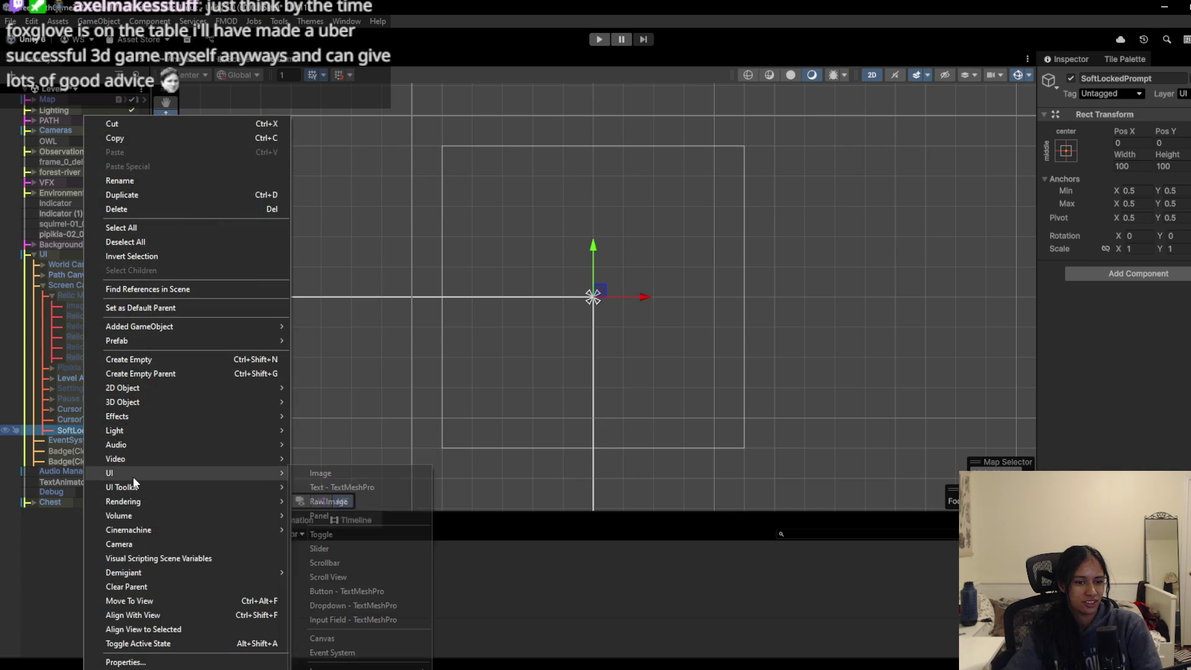
{"action": "left_click", "coordinate": [373, 486]}
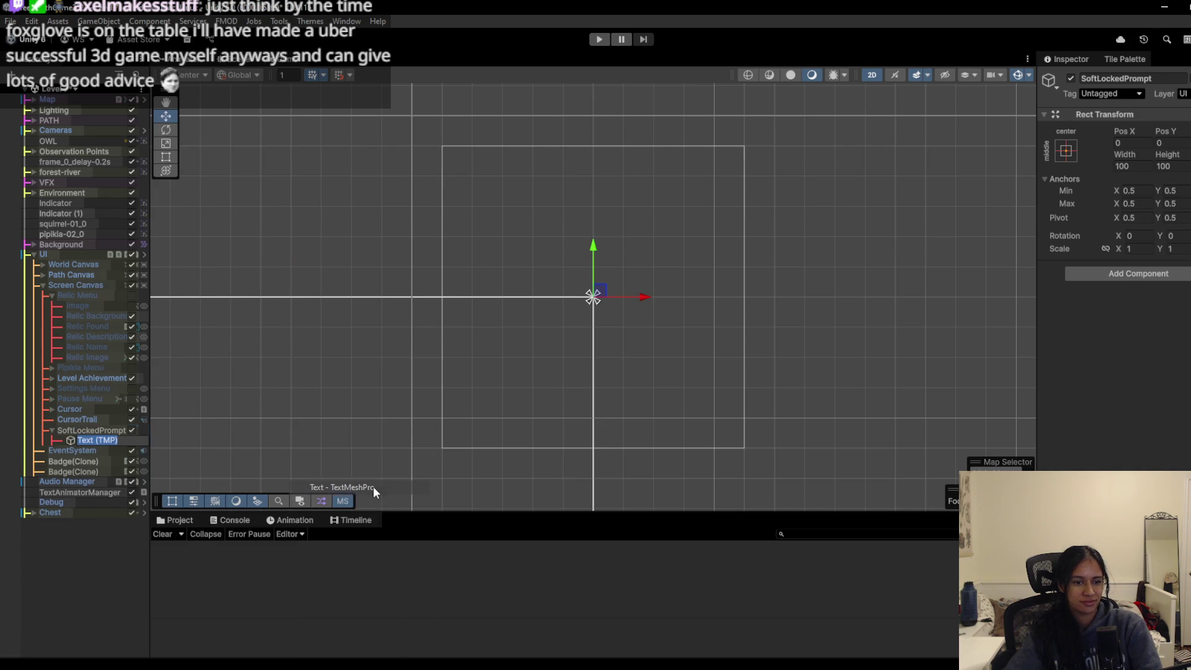
{"action": "left_click", "coordinate": [91, 428]}
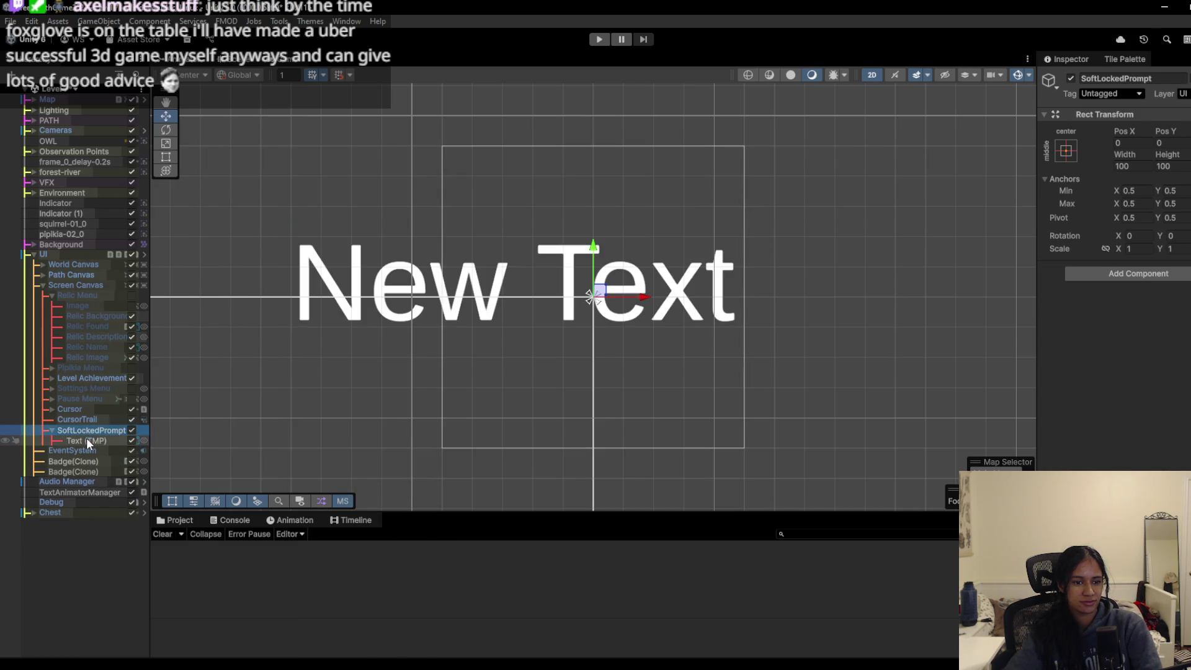
{"action": "double_click", "coordinate": [87, 438]}
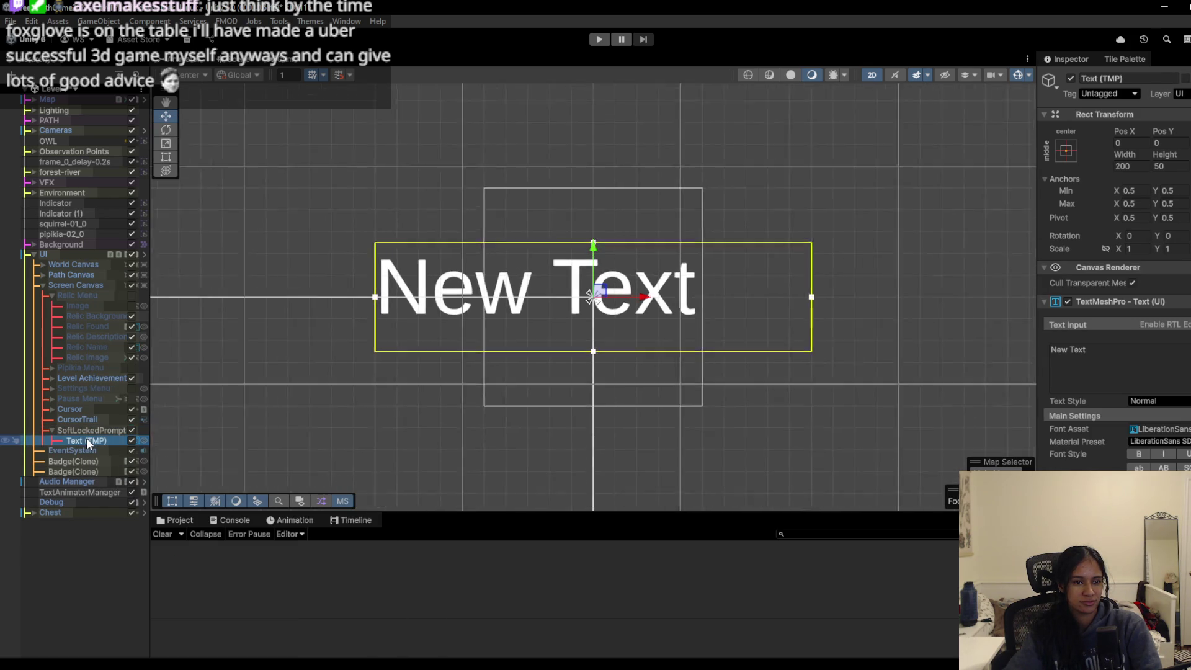
{"action": "left_click", "coordinate": [279, 62]}
{"action": "left_click", "coordinate": [240, 61]}
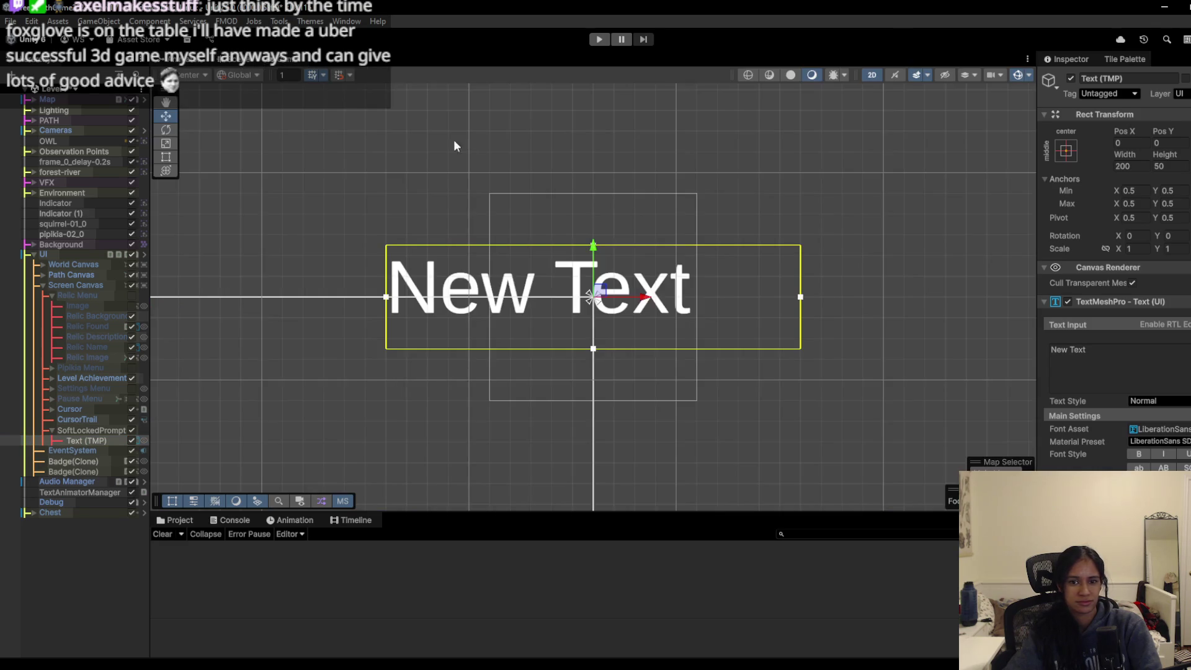
- Try Archaic Greek, BarberChop, Gelio Fasolada, Hexenkötchen and other font assets on the text
{"action": "left_click", "coordinate": [1185, 429]}
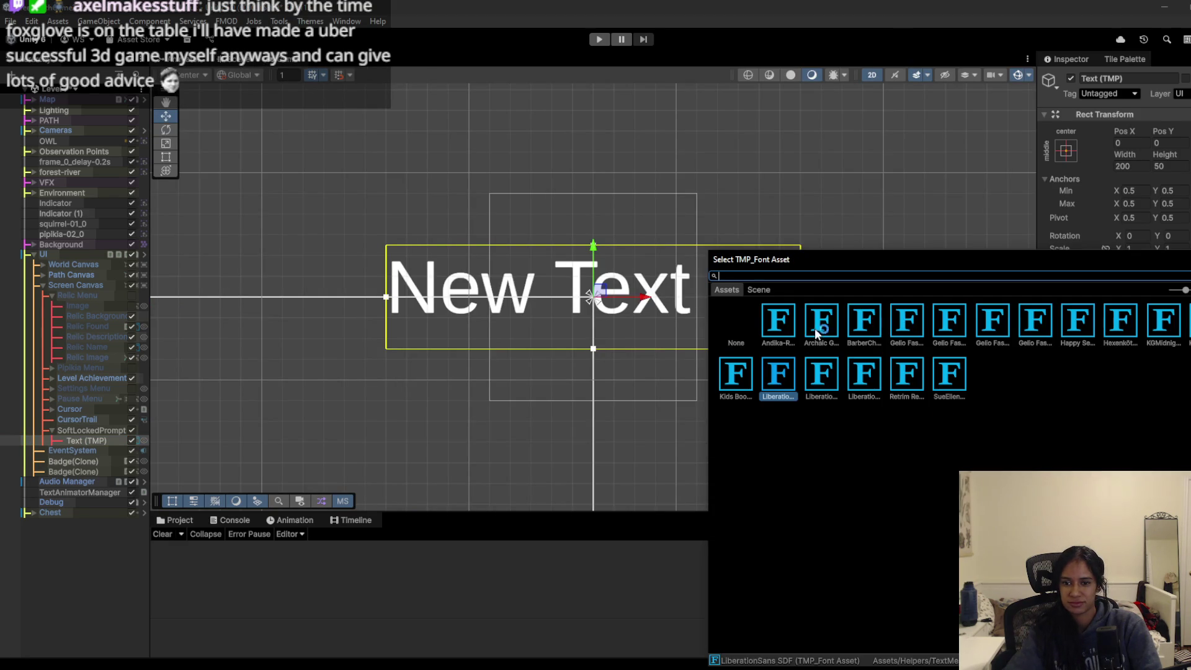
{"action": "left_click", "coordinate": [816, 331]}
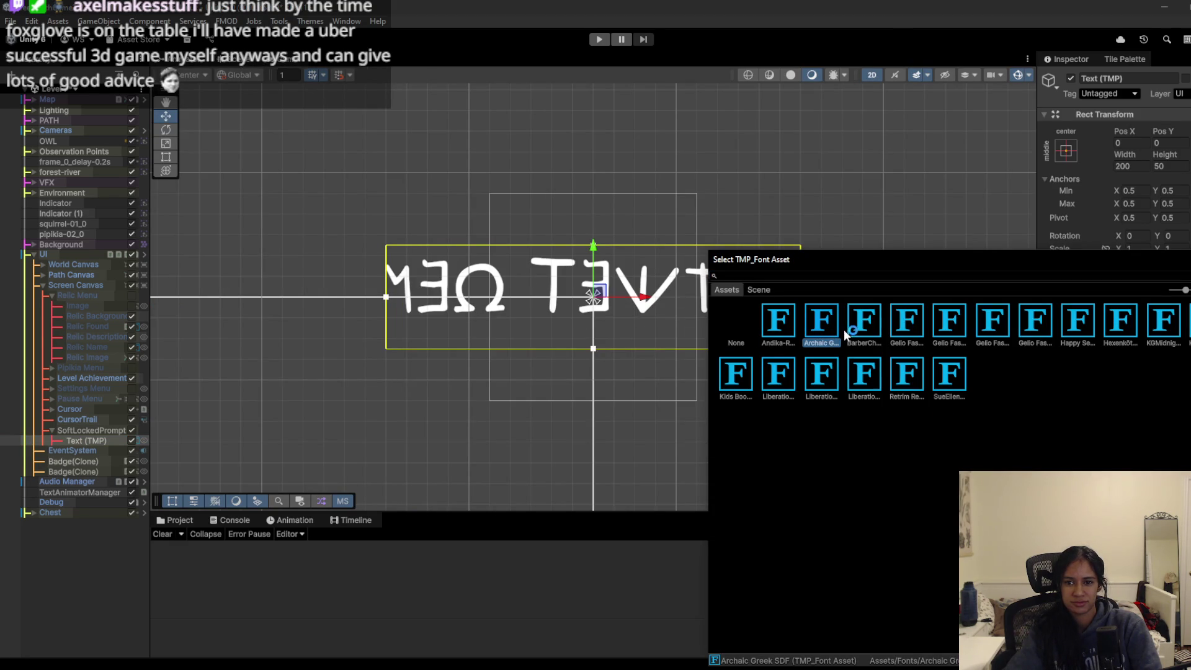
{"action": "left_click", "coordinate": [866, 329]}
{"action": "left_click", "coordinate": [903, 335]}
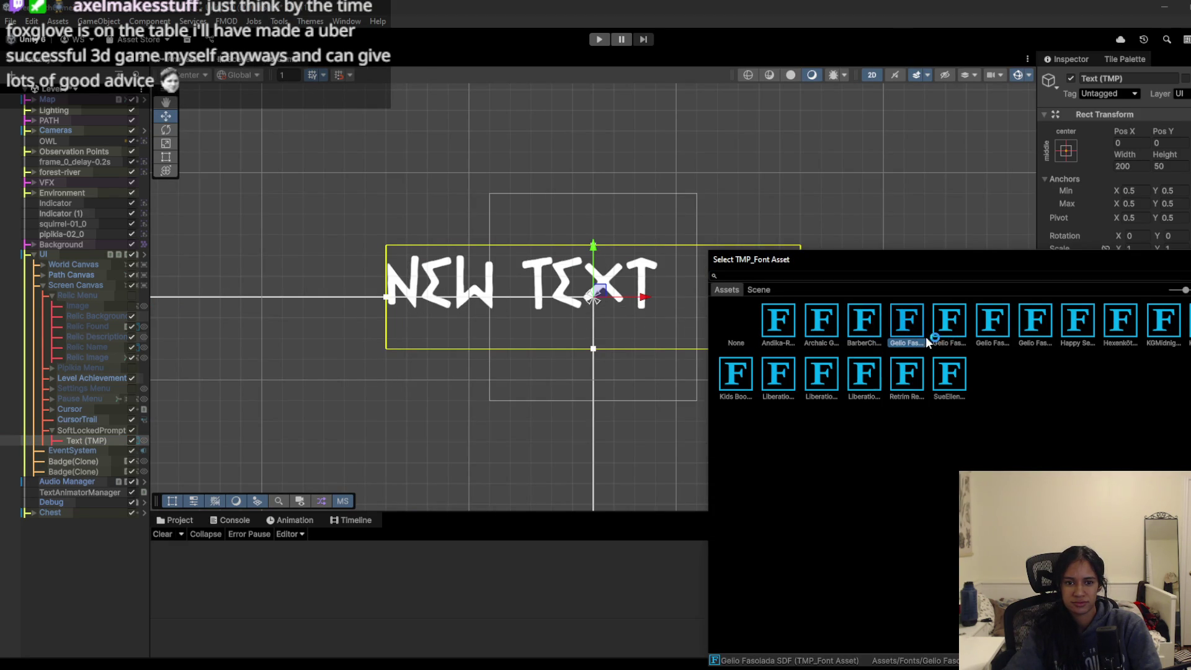
{"action": "left_click", "coordinate": [992, 323]}
{"action": "left_click", "coordinate": [1036, 323]}
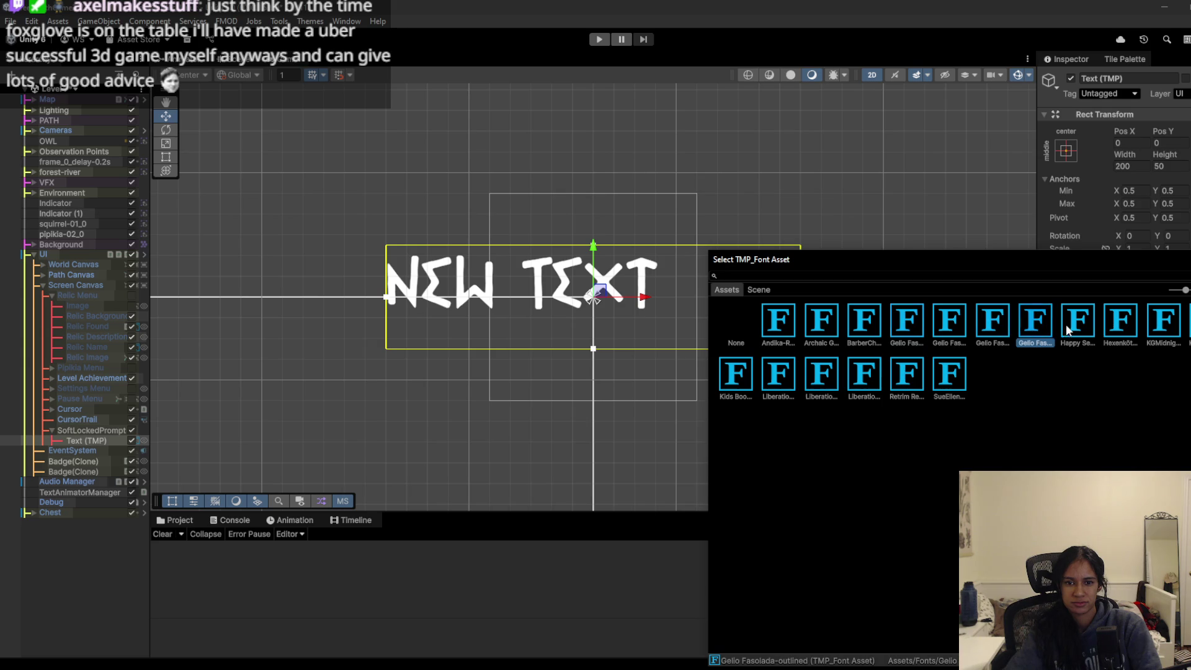
{"action": "left_click", "coordinate": [1100, 324]}
{"action": "left_click", "coordinate": [1135, 329]}
{"action": "left_click", "coordinate": [1161, 330]}
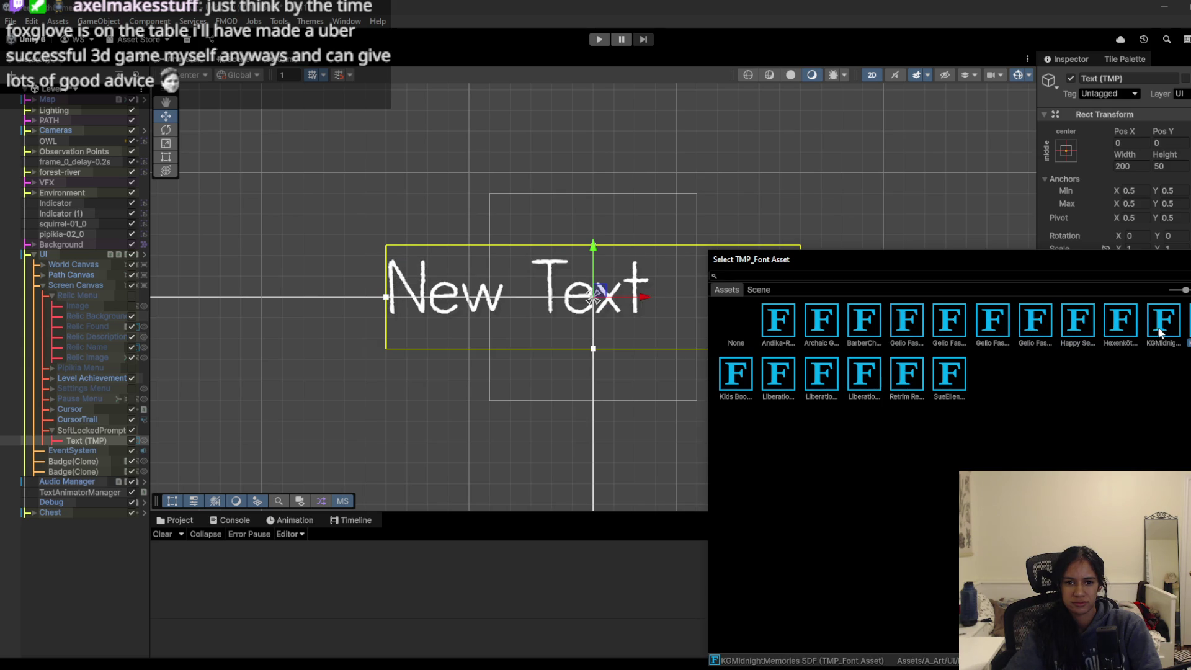
- Settle on the KGMidnightMemories SDF font asset and close the font list
{"action": "left_click", "coordinate": [1180, 332]}
{"action": "key", "text": "Right"}
{"action": "left_click", "coordinate": [1156, 335]}
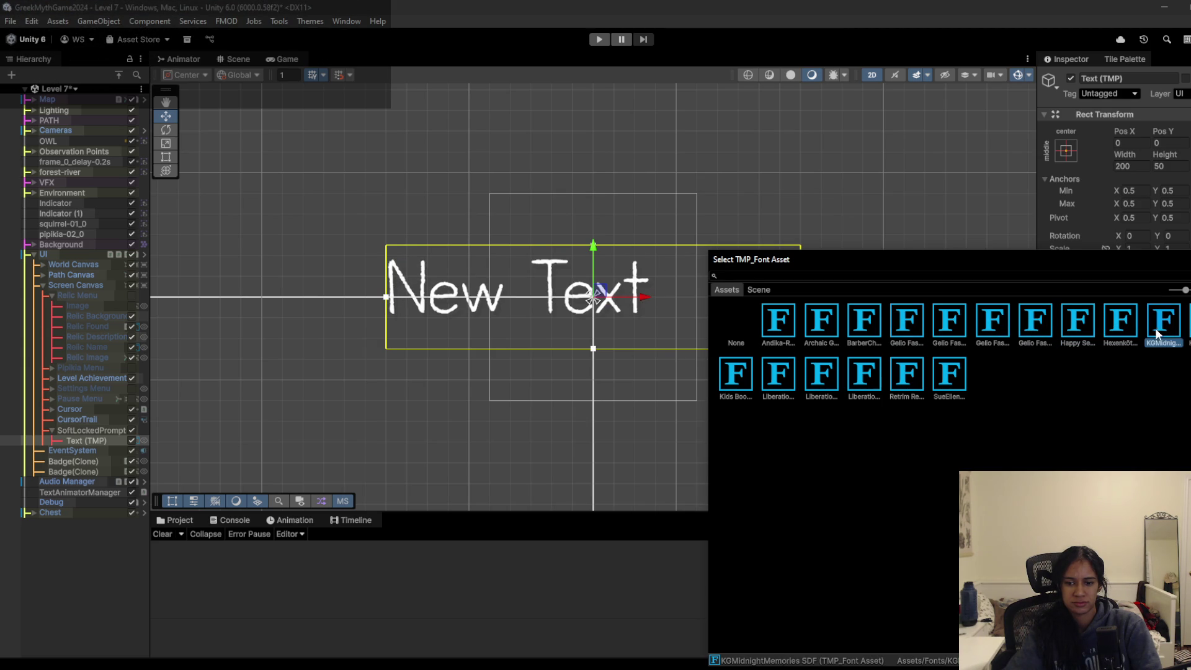
{"action": "key", "text": "Right"}
{"action": "left_click", "coordinate": [1174, 335]}
{"action": "key", "text": "Return"}
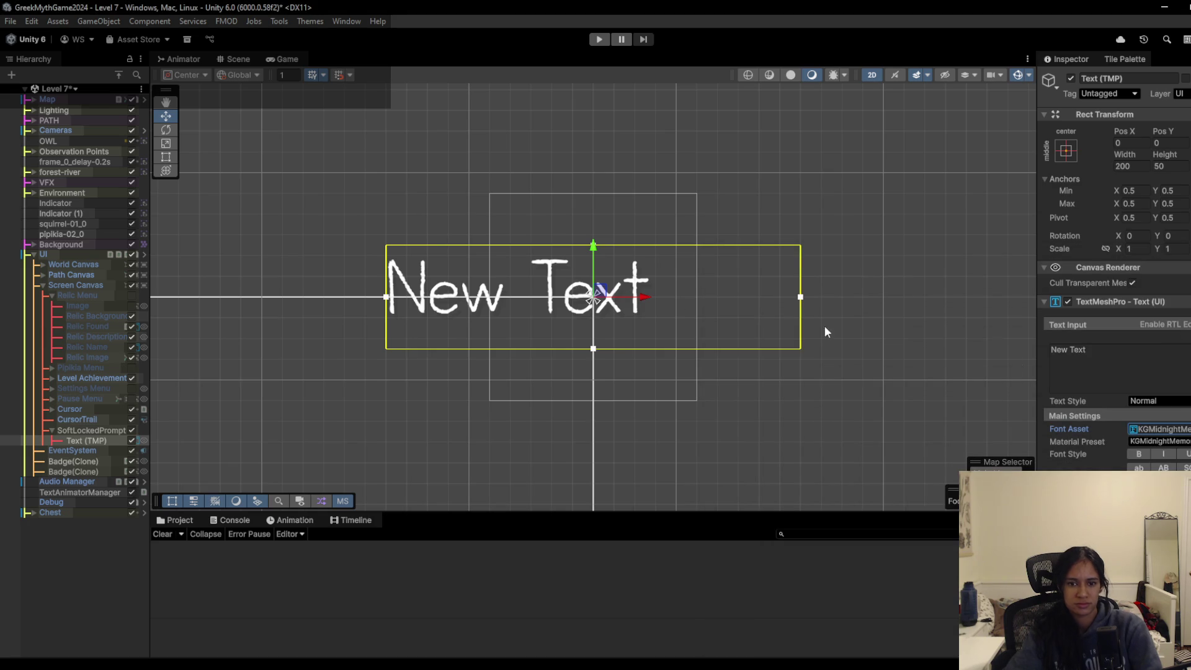
- Replace 'New Text' with 'Stuck? R to Restart' and widen the text box to fit one line
{"action": "key", "text": "ctrl+a"}
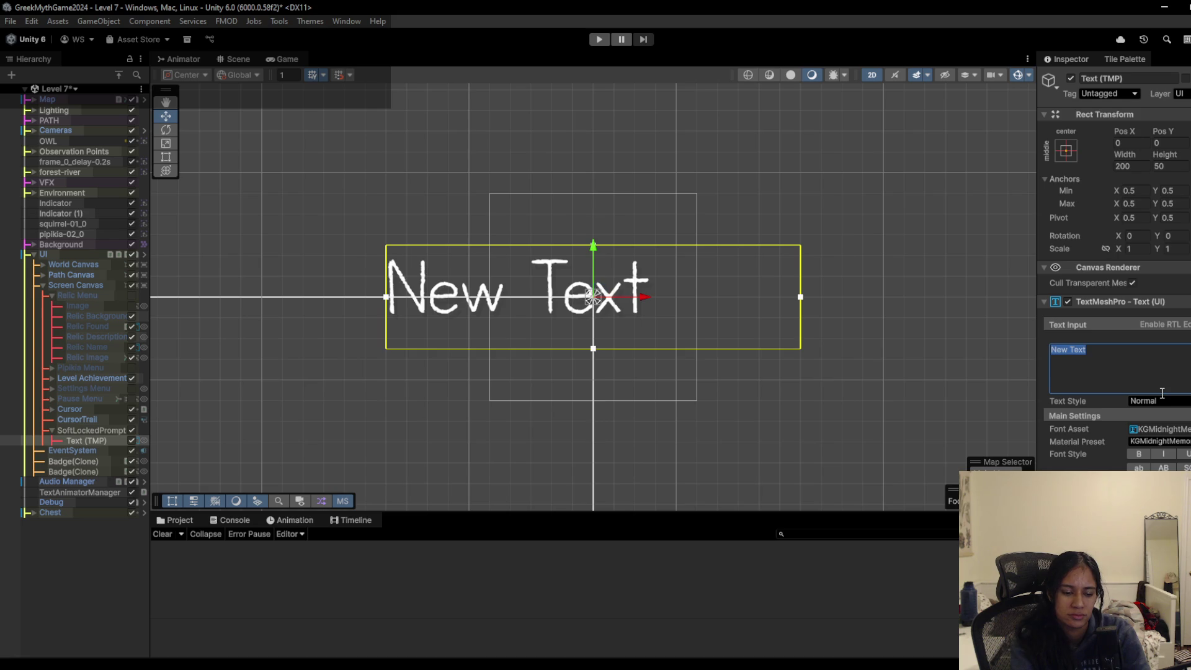
{"action": "type", "text": "Stuck?"}
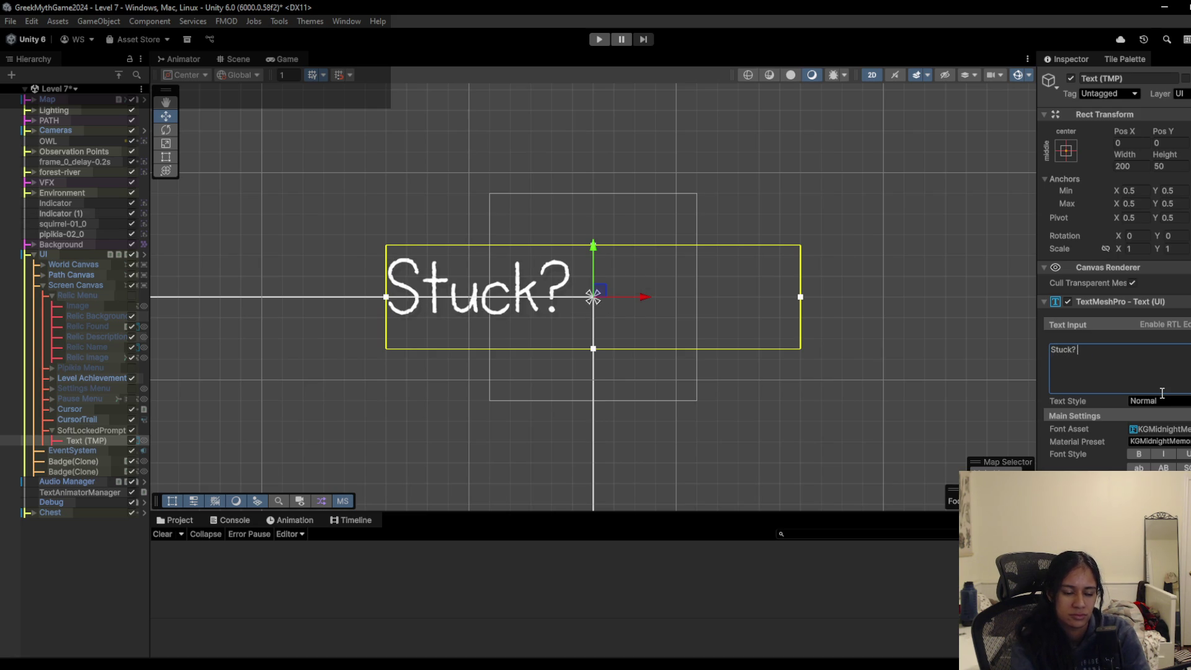
{"action": "type", "text": " R to Re"}
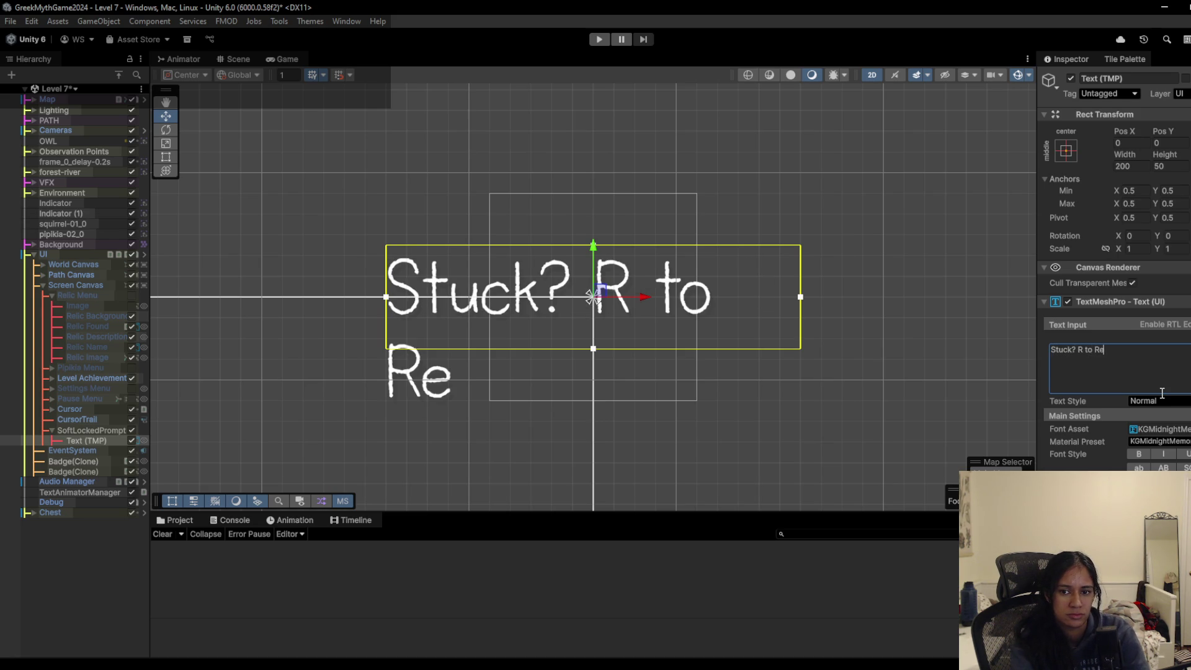
{"action": "type", "text": "start"}
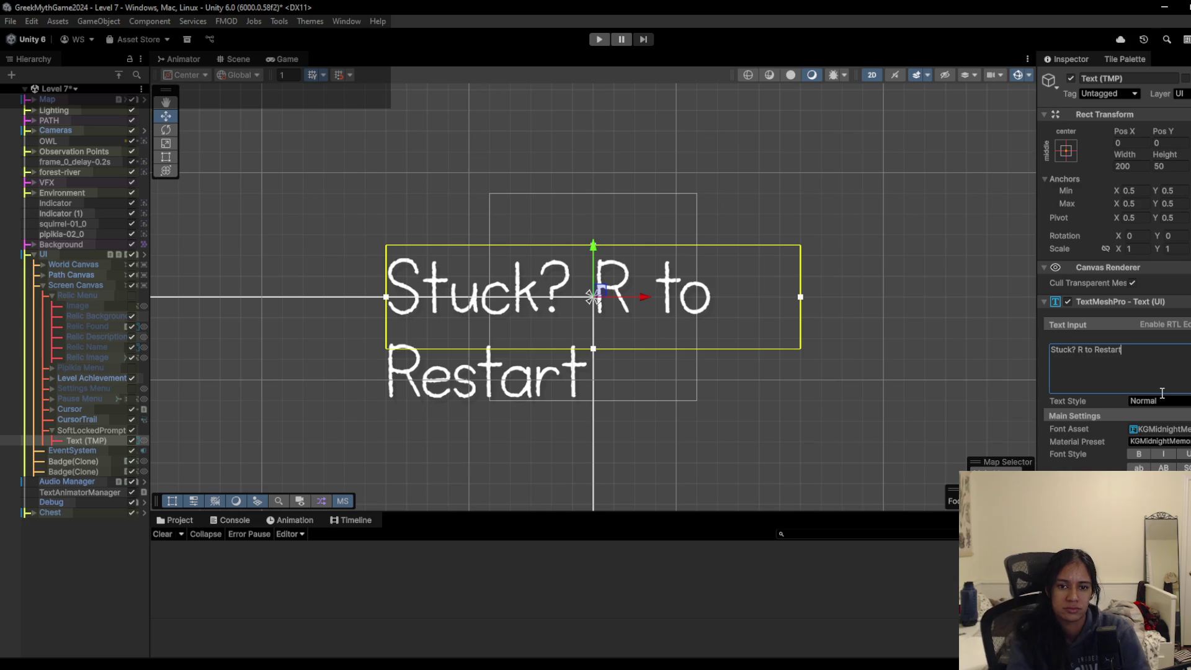
{"action": "left_click_drag", "start_coordinate": [800, 296], "coordinate": [947, 297]}
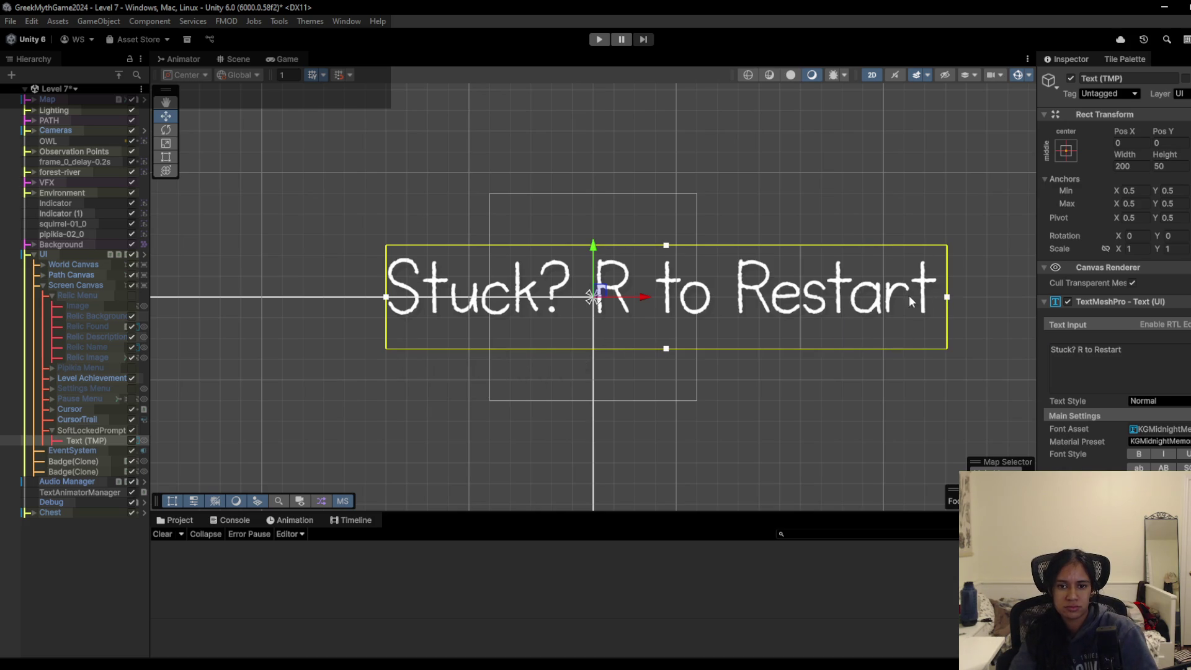
{"action": "left_click_drag", "start_coordinate": [386, 297], "coordinate": [243, 295]}
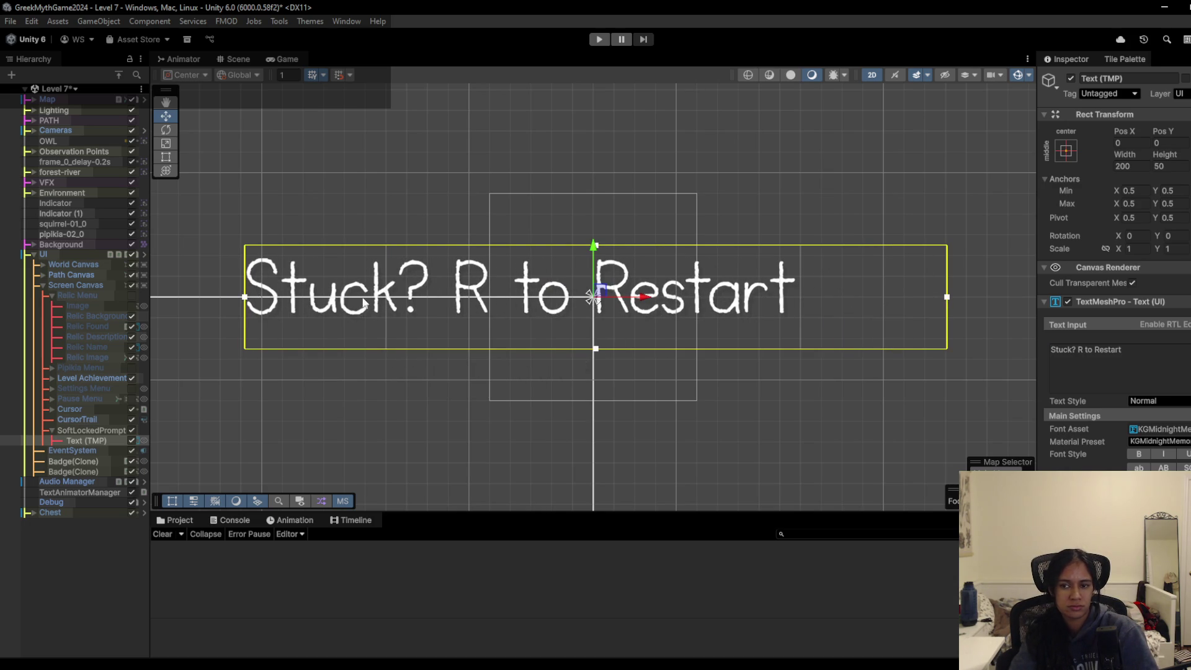
{"action": "scroll", "coordinate": [1113, 272], "scroll_direction": "down", "scroll_amount": 2}
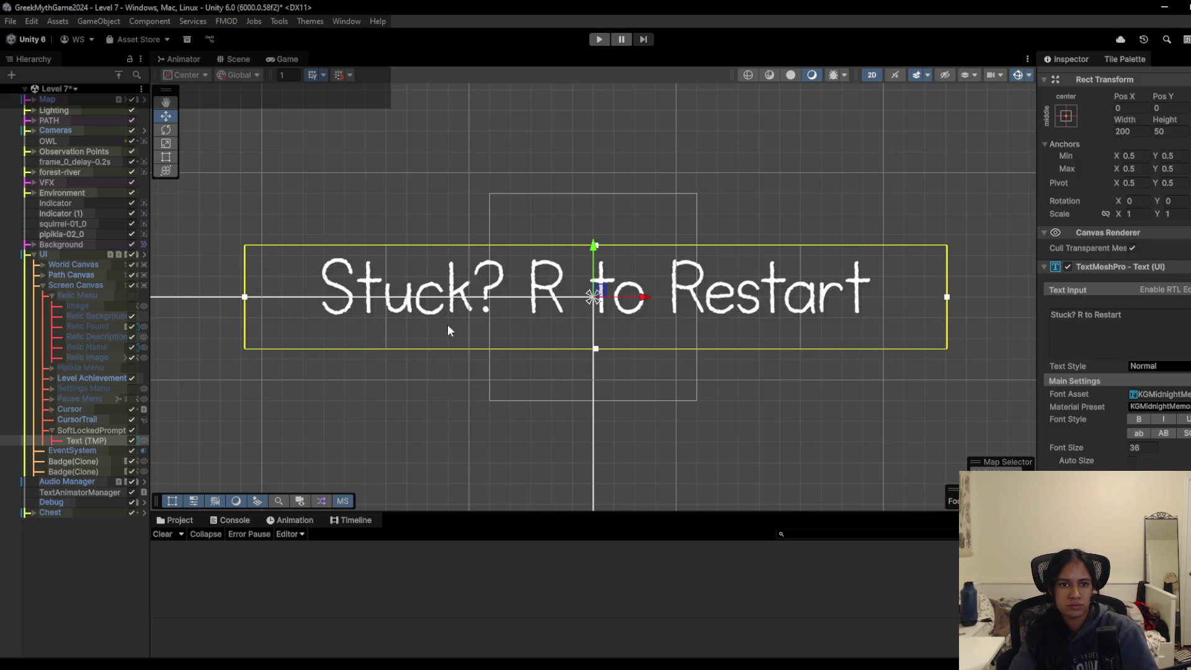
- Make the prompt text bold using the Font Style B button
{"action": "left_click", "coordinate": [273, 57]}
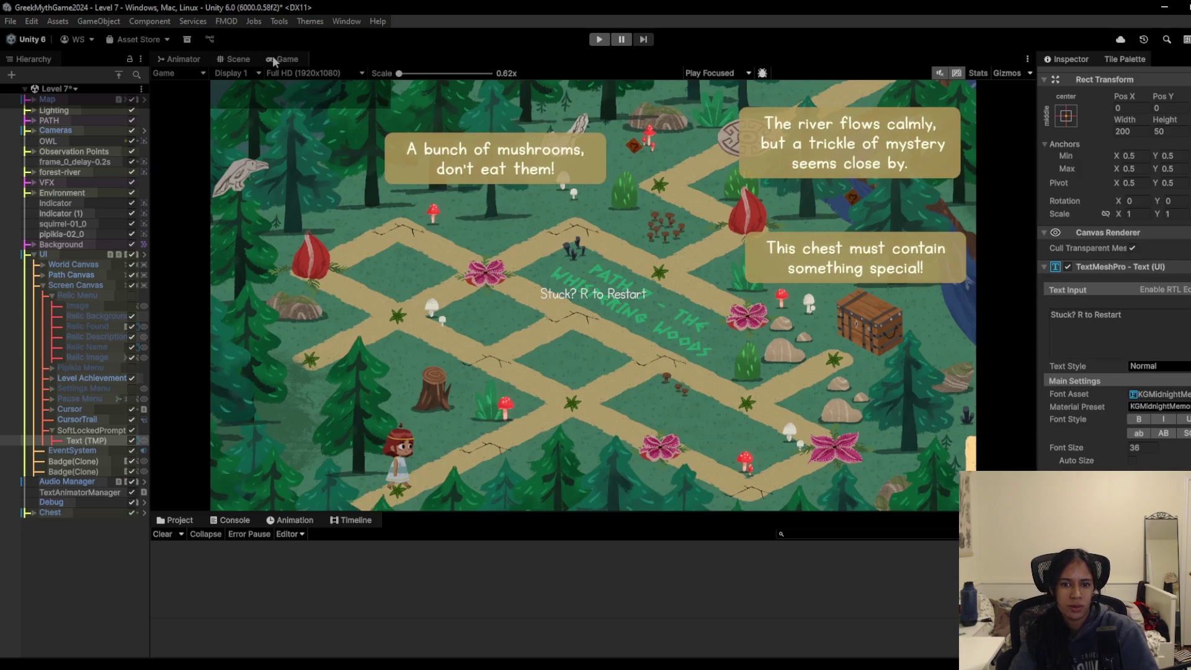
{"action": "left_click", "coordinate": [230, 59]}
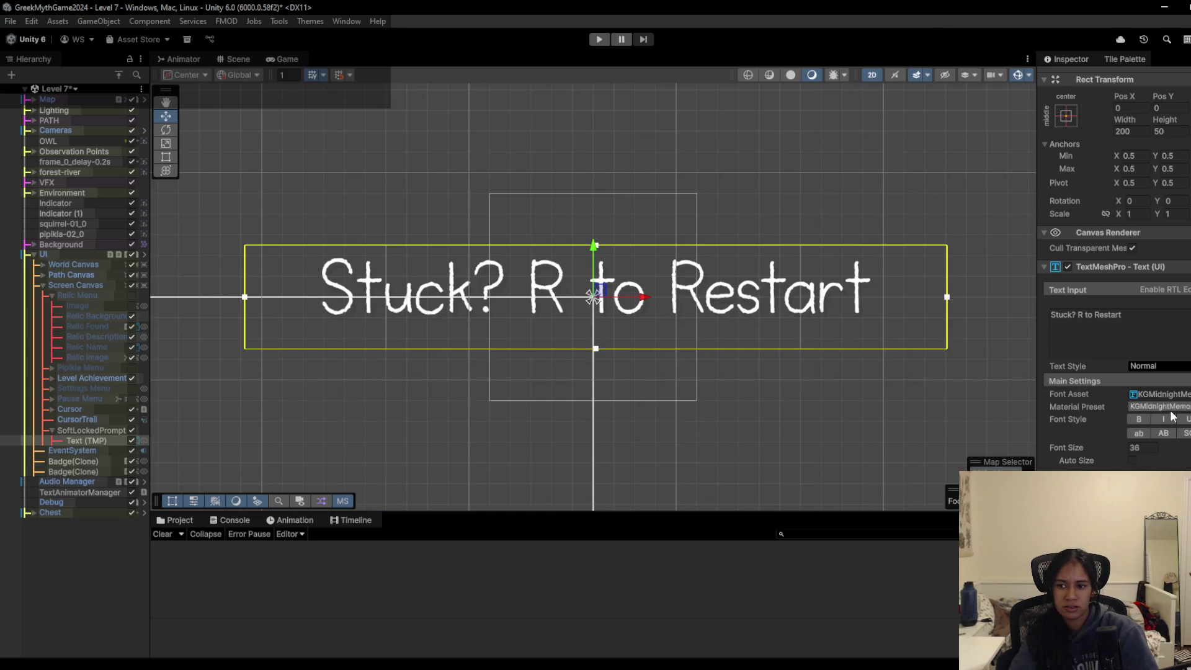
{"action": "left_click", "coordinate": [1139, 419]}
{"action": "scroll", "coordinate": [564, 325], "scroll_direction": "down", "scroll_amount": 2}
{"action": "scroll", "coordinate": [565, 325], "scroll_direction": "down", "scroll_amount": 5}
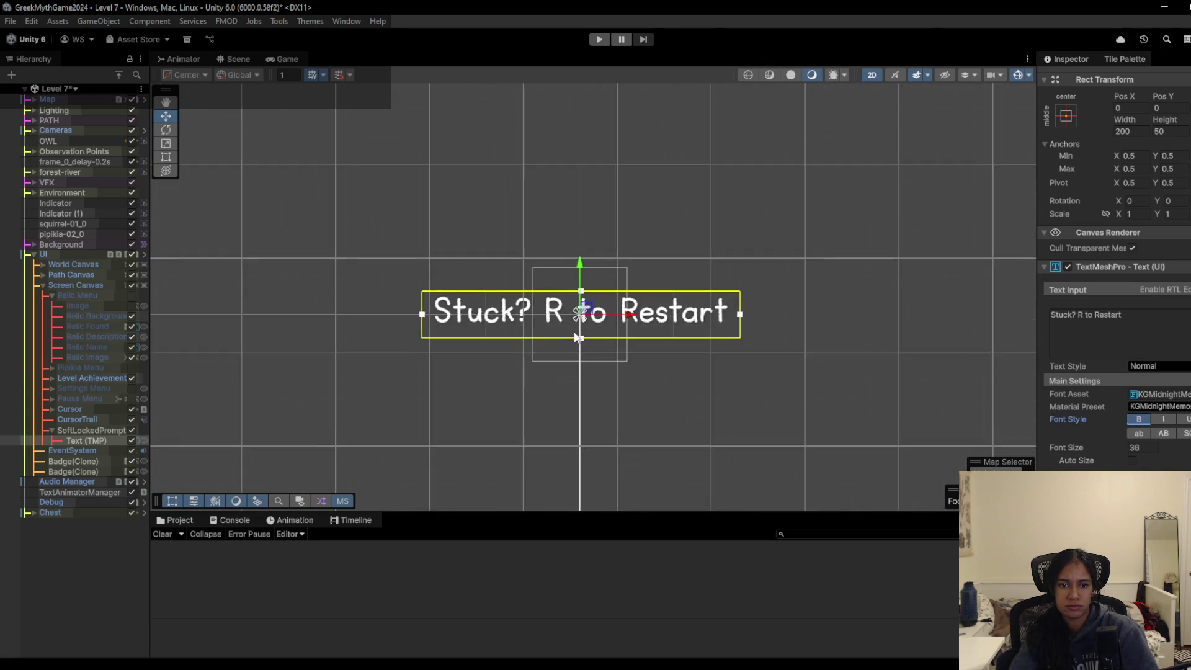
- Move SoftLockedPrompt up to Pos Y 473 at the top, save the scene, and preview it
{"action": "left_click_drag", "start_coordinate": [590, 290], "coordinate": [599, 155]}
{"action": "key", "text": "ctrl+z"}
{"action": "left_click", "coordinate": [87, 429]}
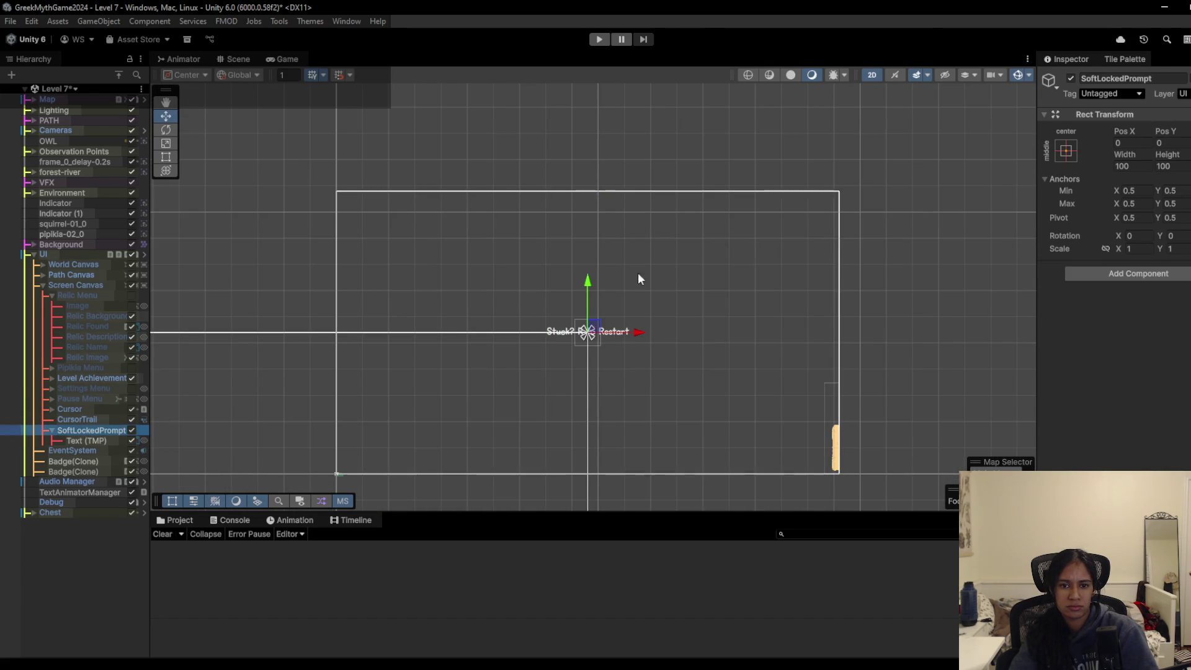
{"action": "mouse_move", "coordinate": [587, 284]}
{"action": "left_mouse_down"}
{"action": "mouse_move", "coordinate": [578, 152]}
{"action": "mouse_move", "coordinate": [588, 161]}
{"action": "left_mouse_up"}
{"action": "key", "text": "ctrl+s"}
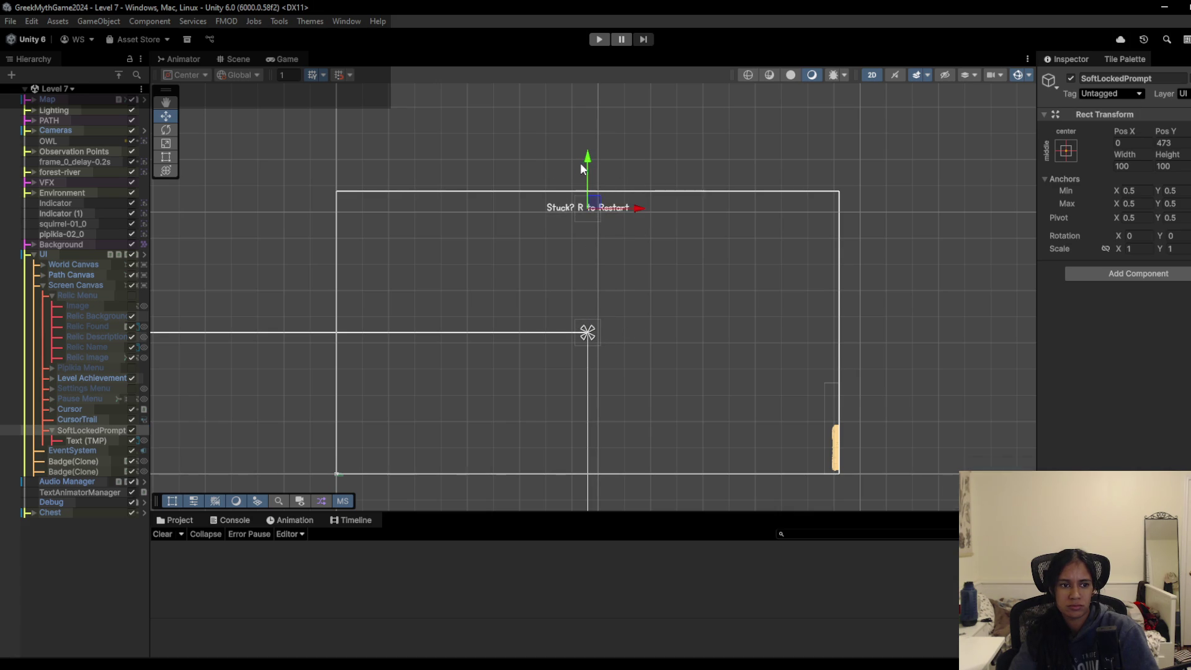
{"action": "left_click", "coordinate": [277, 58]}
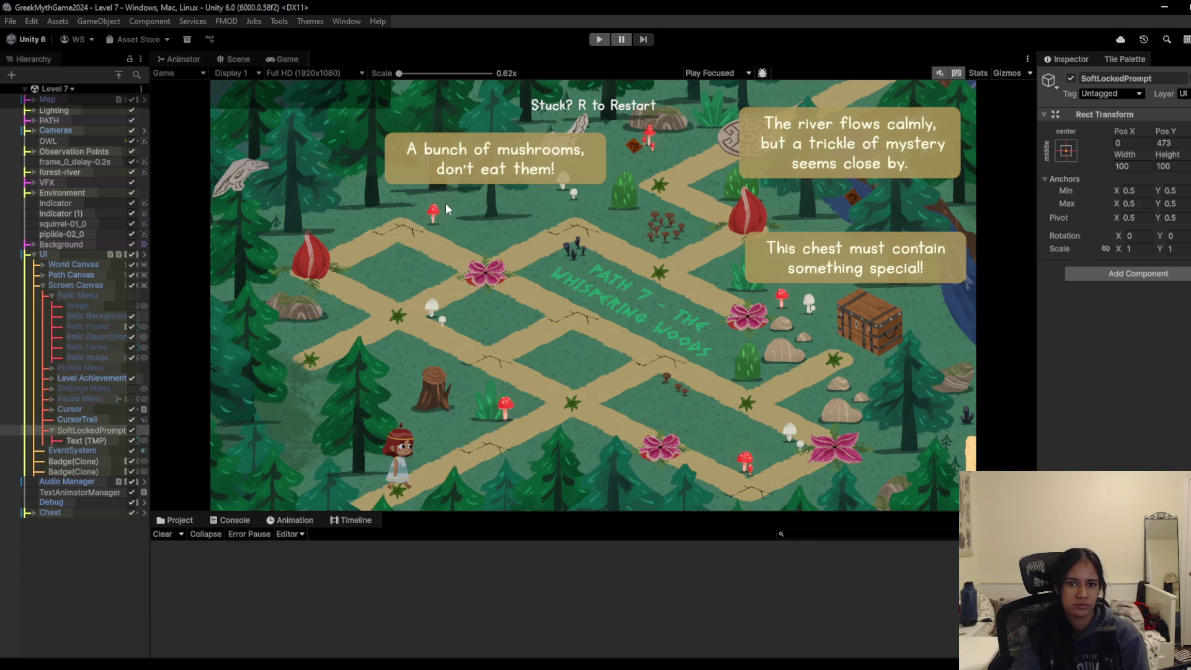
- Replace the question mark with an ellipsis and add R... so the text reads 'Stuck... [R] to Restart...'
{"action": "left_click", "coordinate": [87, 441]}
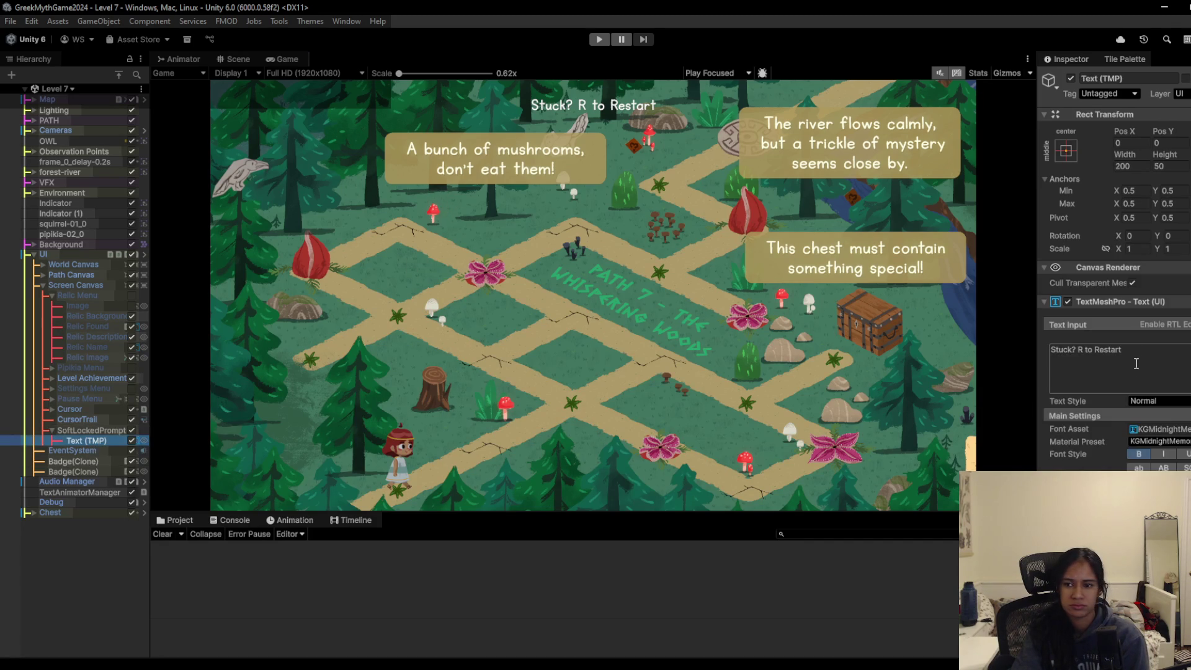
{"action": "left_click", "coordinate": [1069, 352]}
{"action": "key", "text": "Delete"}
{"action": "type", "text": "."}
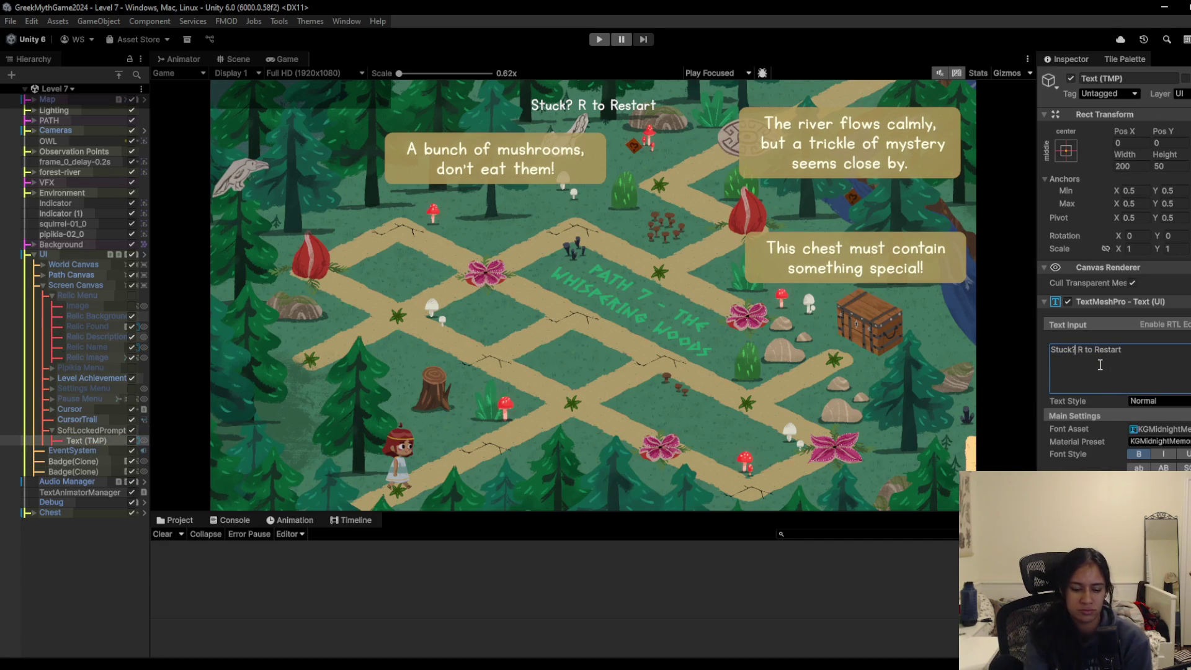
{"action": "type", "text": ".."}
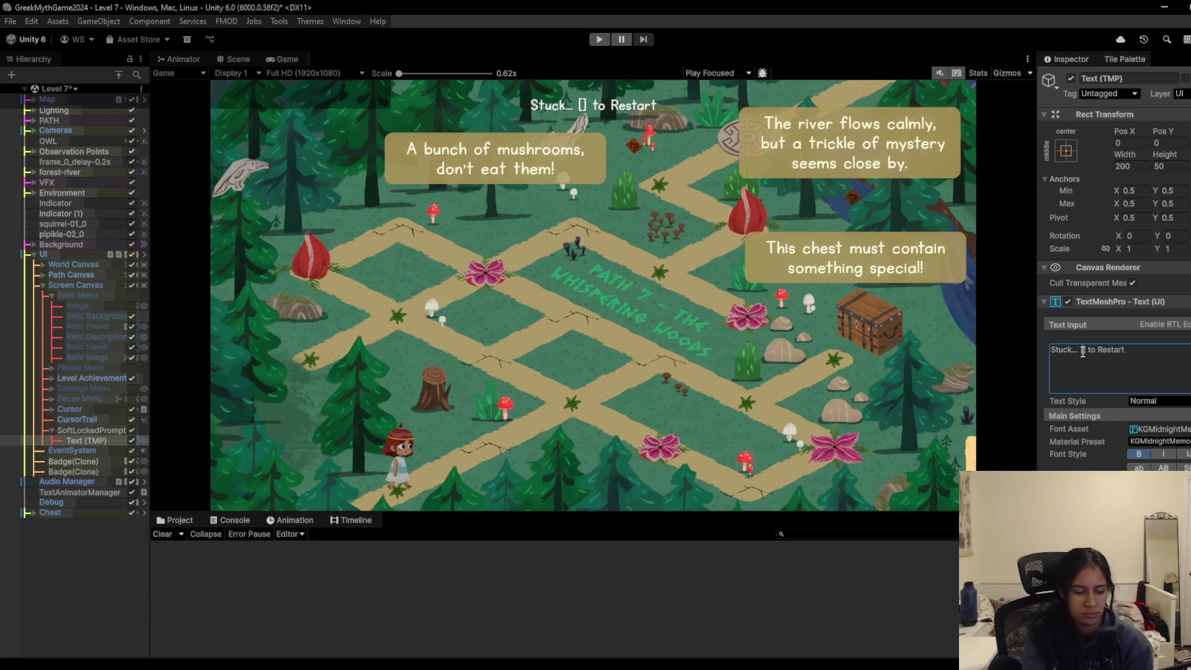
{"action": "type", "text": "R"}
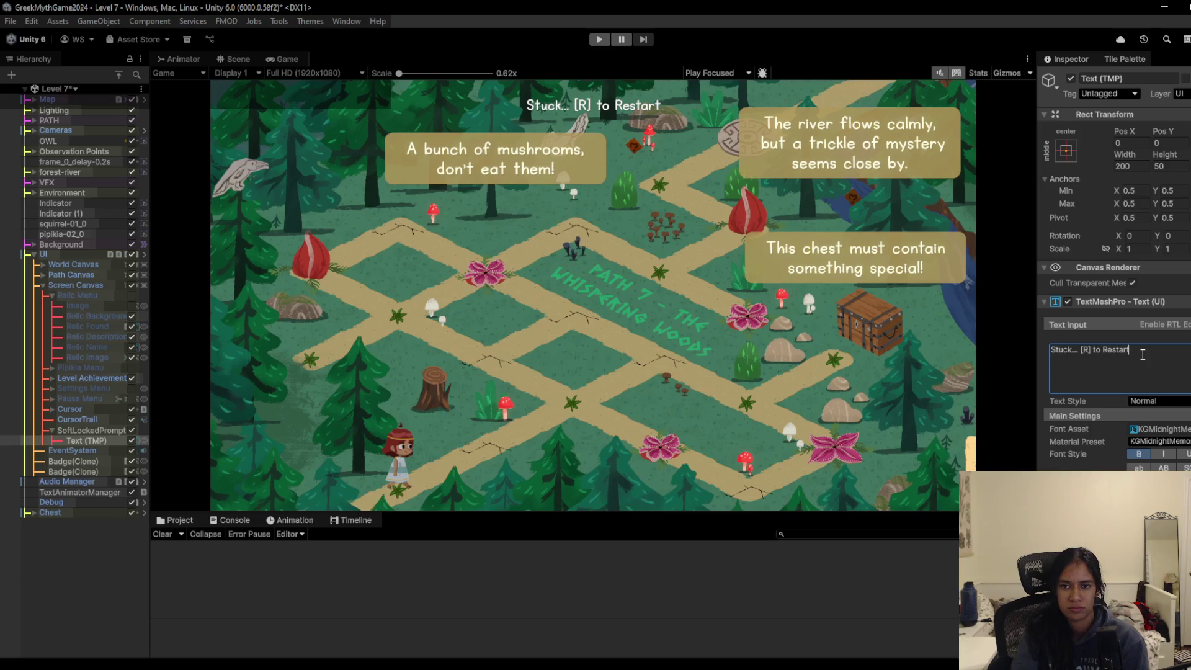
{"action": "type", "text": "..."}
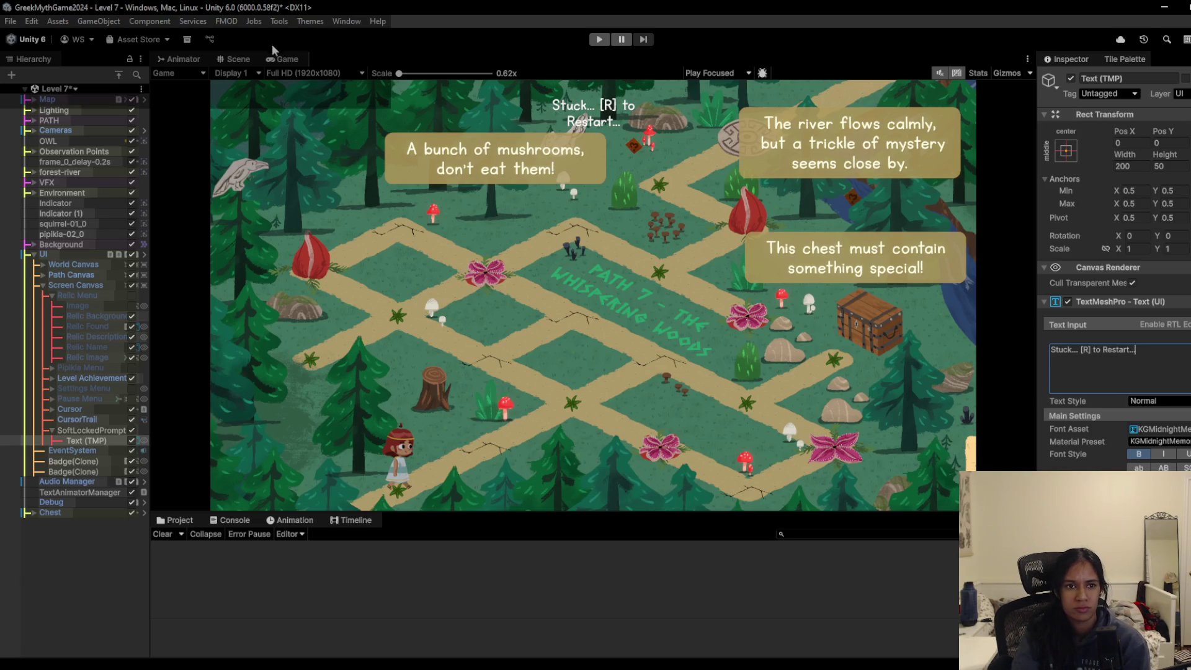
- Widen the Text (TMP) box on both sides so 'Stuck... [R] to Restart...' fits one line, checking the Game view
{"action": "left_click", "coordinate": [234, 59]}
{"action": "left_click_drag", "start_coordinate": [543, 211], "coordinate": [517, 209]}
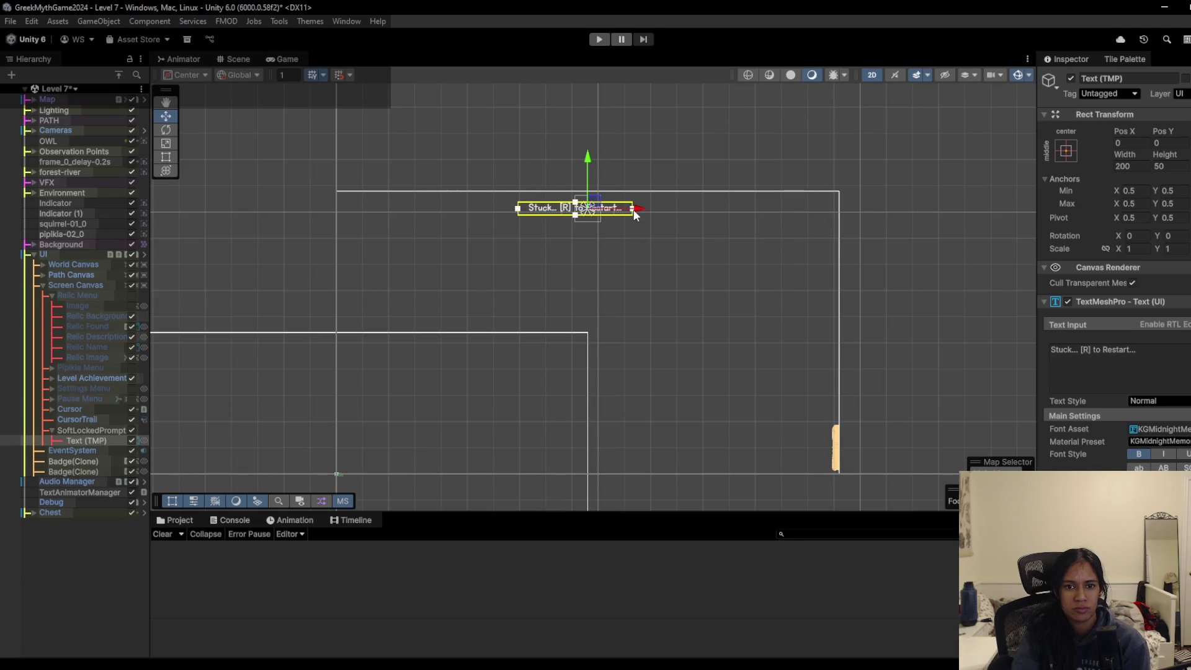
{"action": "left_click_drag", "start_coordinate": [633, 209], "coordinate": [656, 211]}
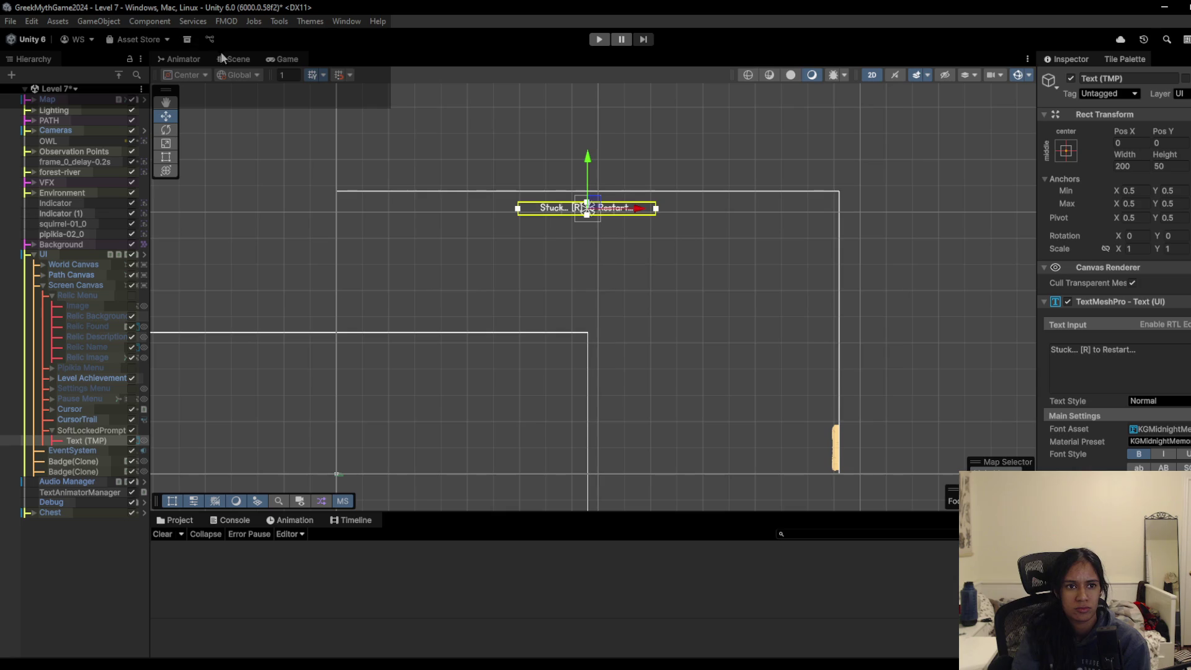
{"action": "left_click", "coordinate": [279, 60]}
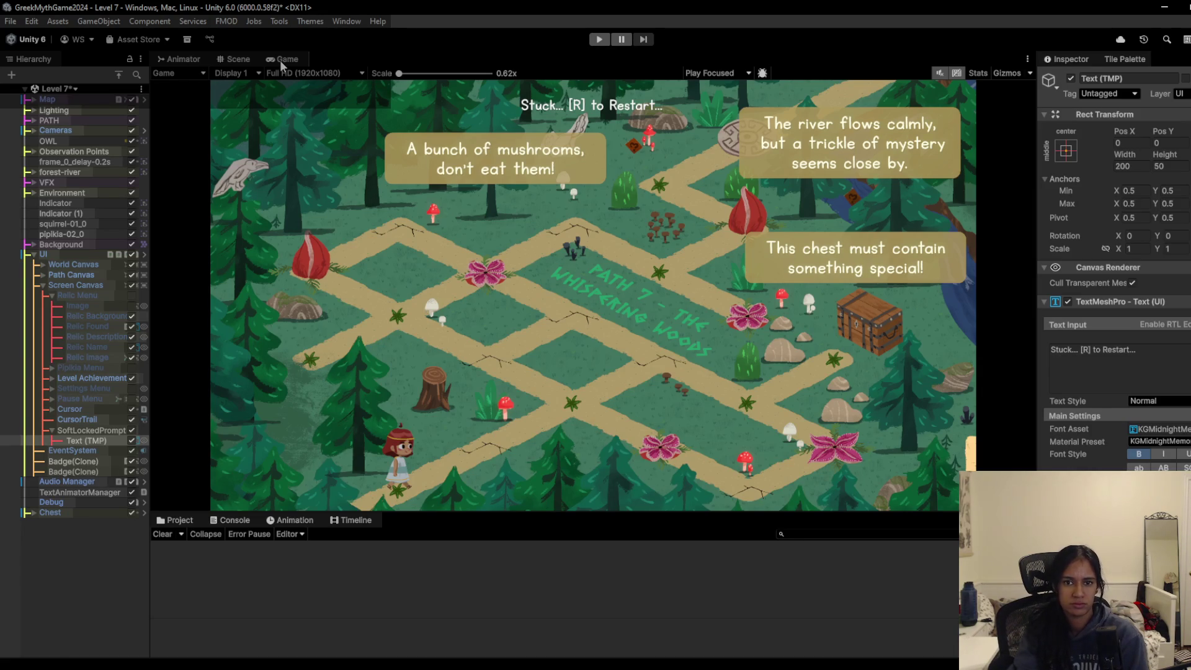
{"action": "left_click", "coordinate": [245, 58]}
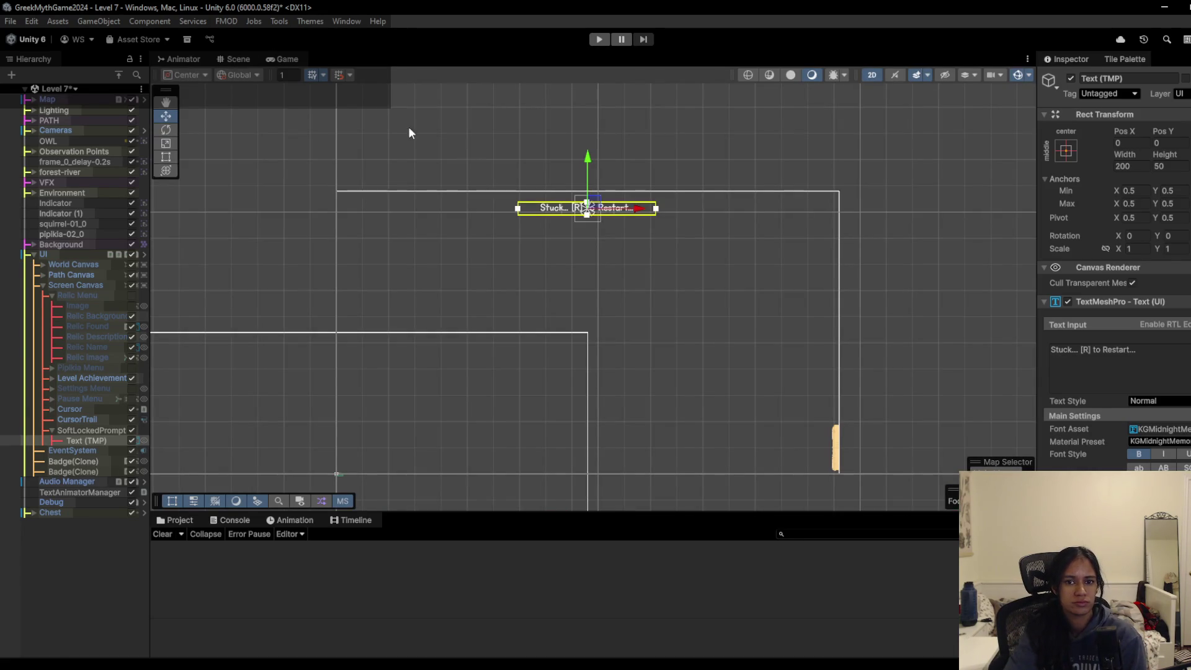
- Lower SoftLockedPrompt slightly to Pos Y 458 and check its position in the Game view
{"action": "left_click_drag", "start_coordinate": [589, 163], "coordinate": [589, 169]}
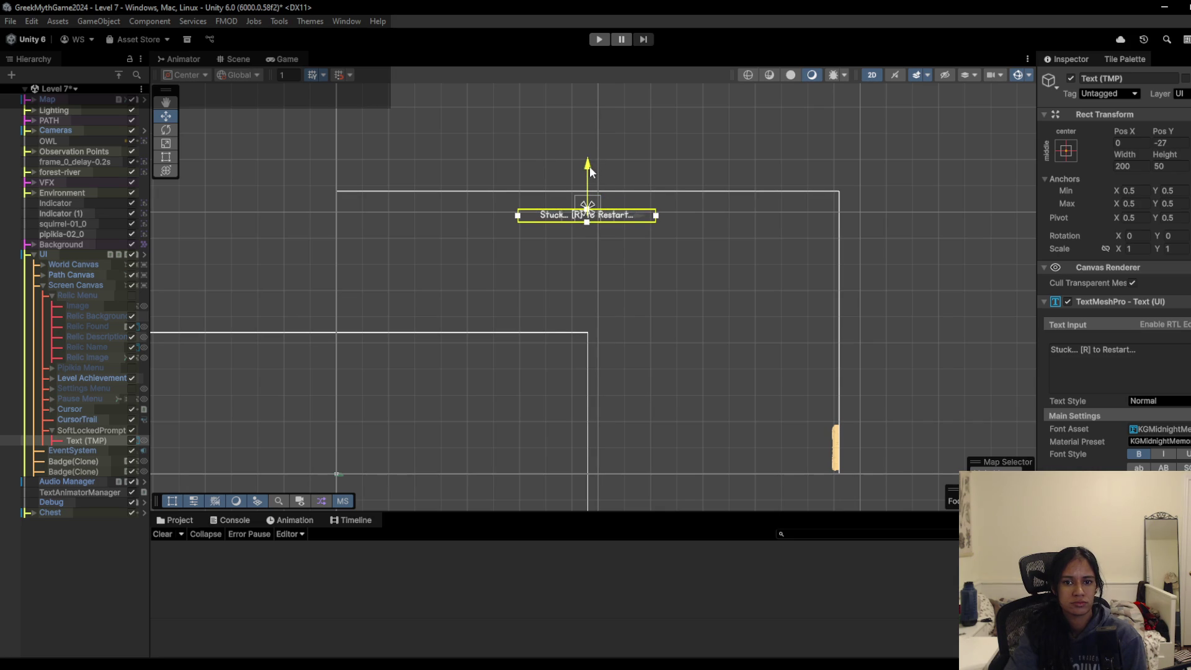
{"action": "left_click", "coordinate": [100, 432]}
{"action": "key", "text": "Down"}
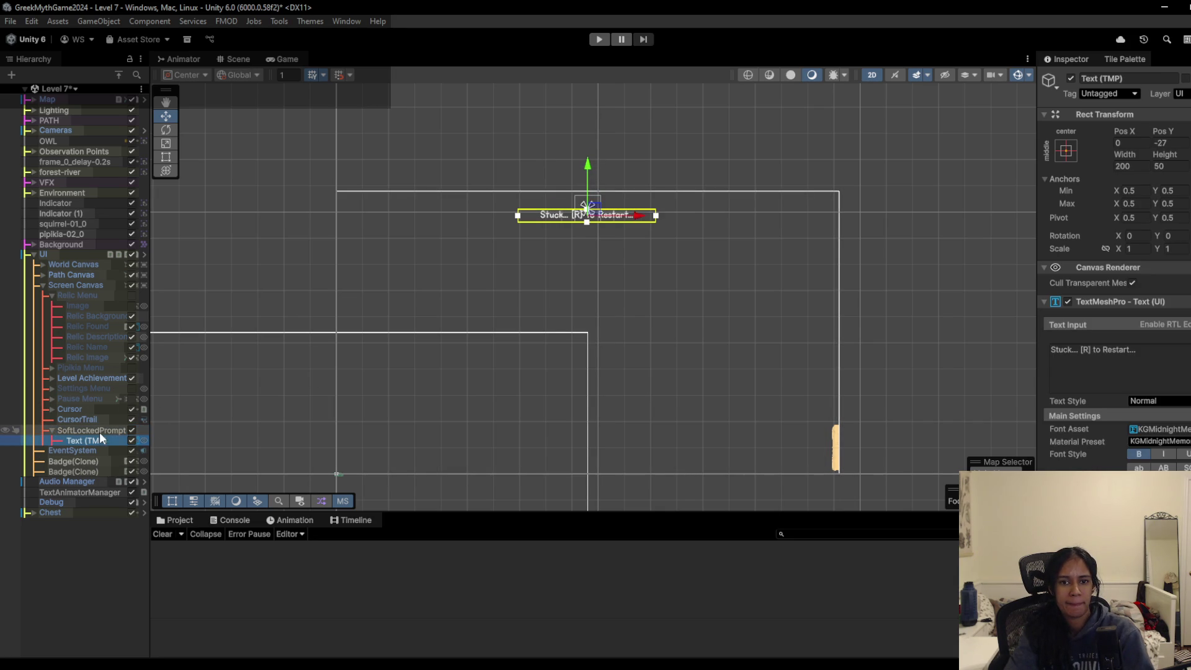
{"action": "left_click", "coordinate": [108, 429]}
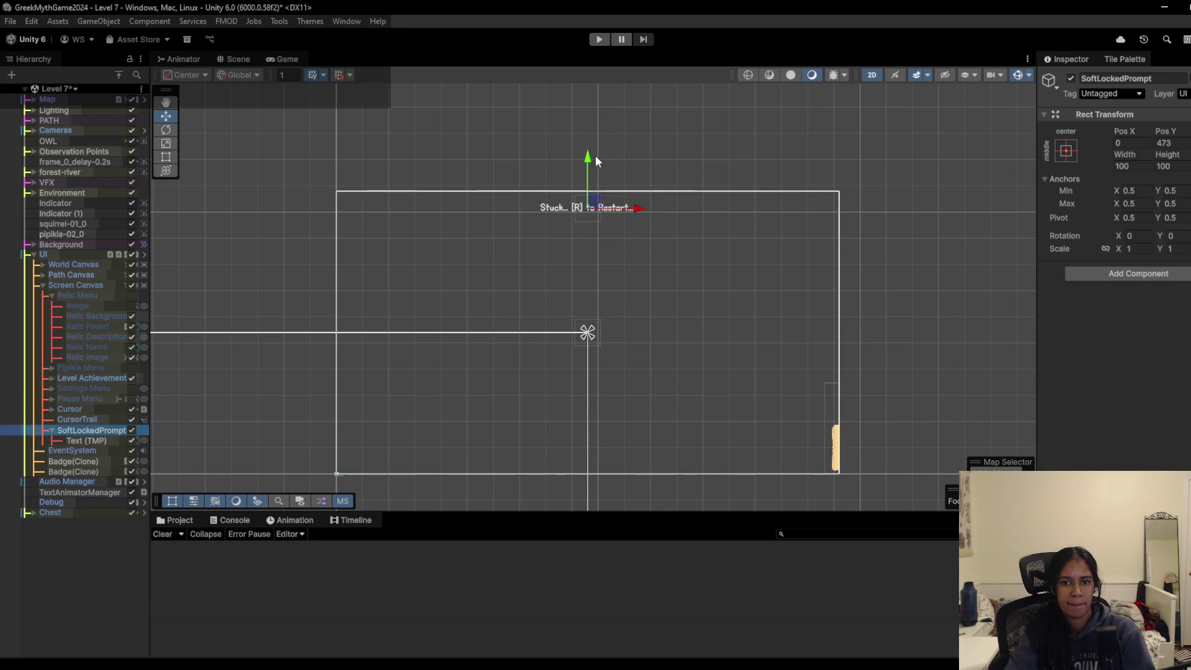
{"action": "left_click_drag", "start_coordinate": [595, 160], "coordinate": [591, 165]}
{"action": "left_click", "coordinate": [277, 58]}
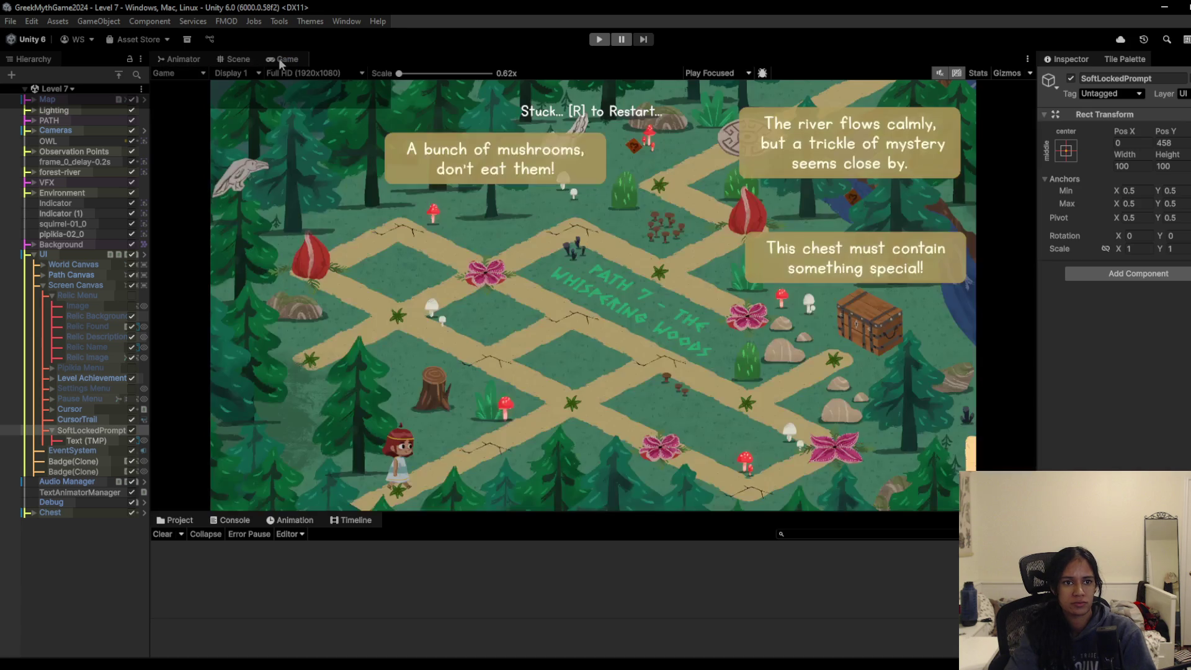
{"action": "left_click", "coordinate": [230, 60]}
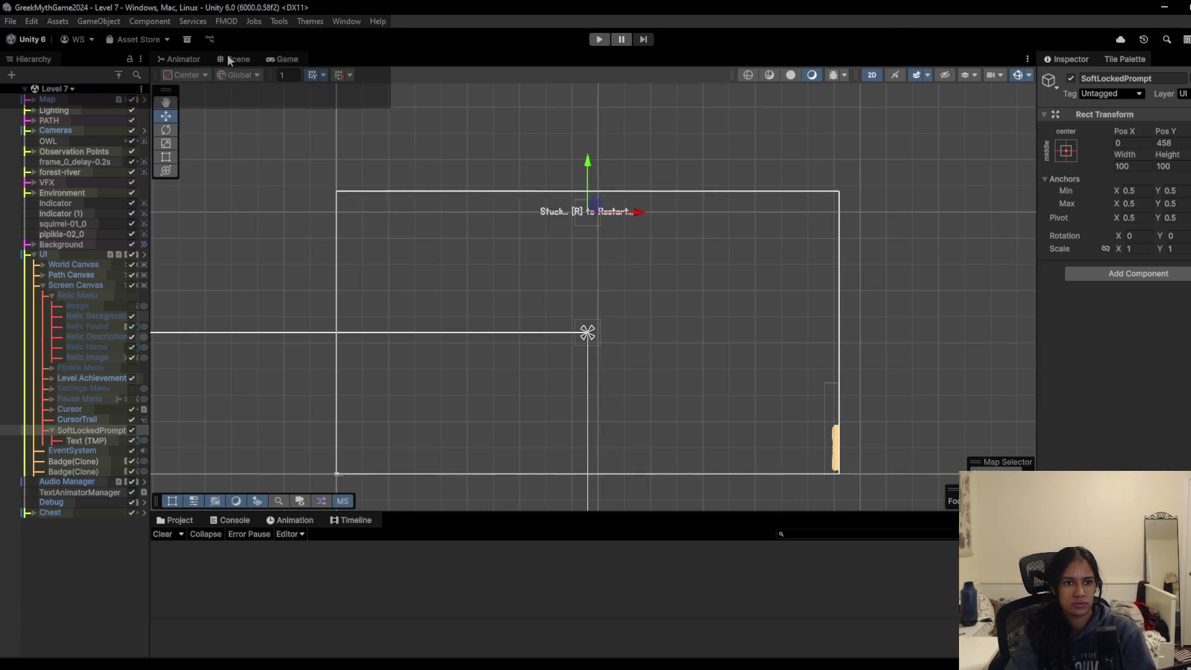
- Insert ' on Path' after 'Stuck' so the prompt reads 'Stuck on Path... [R] to Restart...'
{"action": "left_click", "coordinate": [86, 441]}
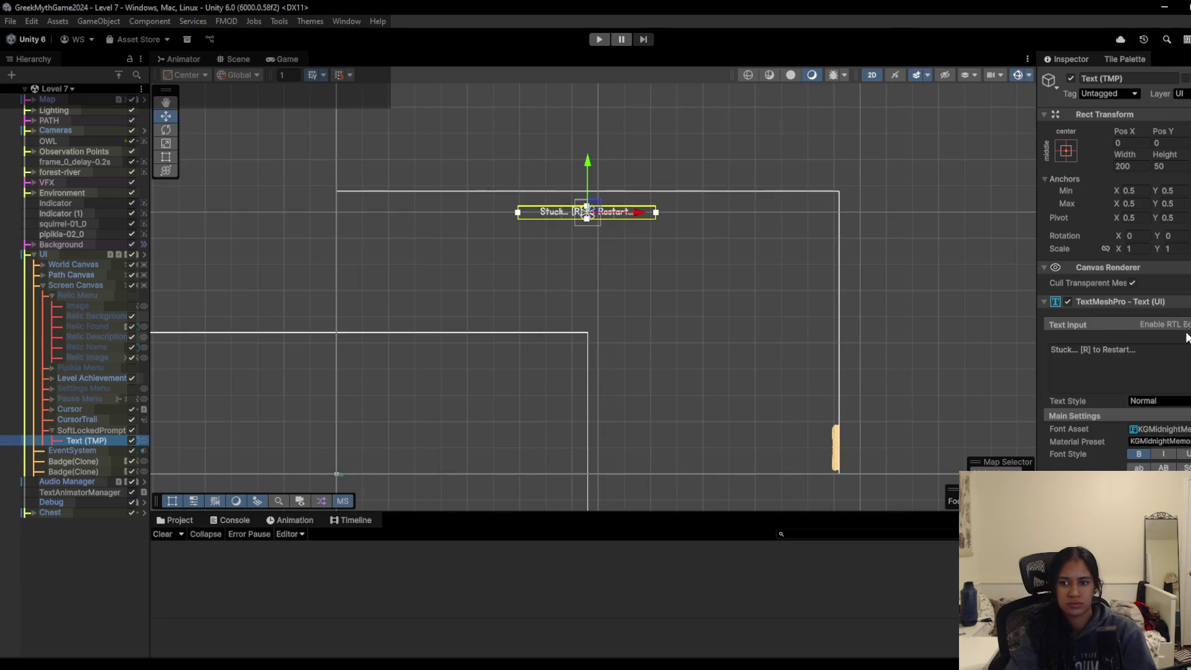
{"action": "left_click", "coordinate": [1129, 354]}
{"action": "left_click", "coordinate": [1076, 352]}
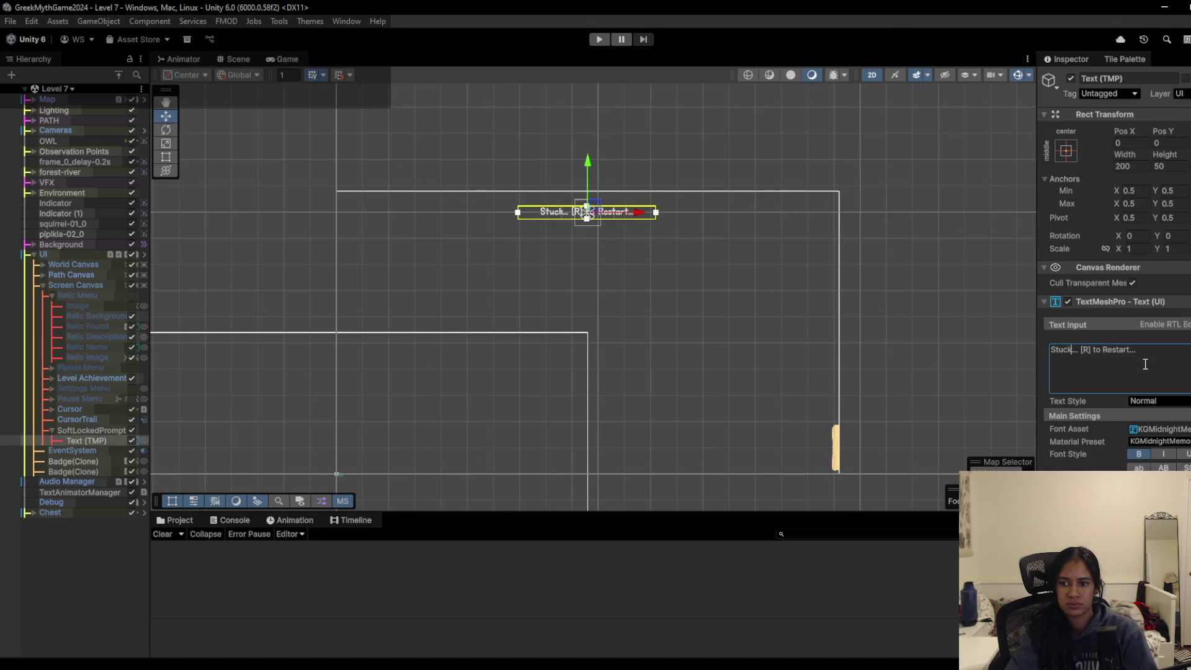
{"action": "type", "text": "on Path"}
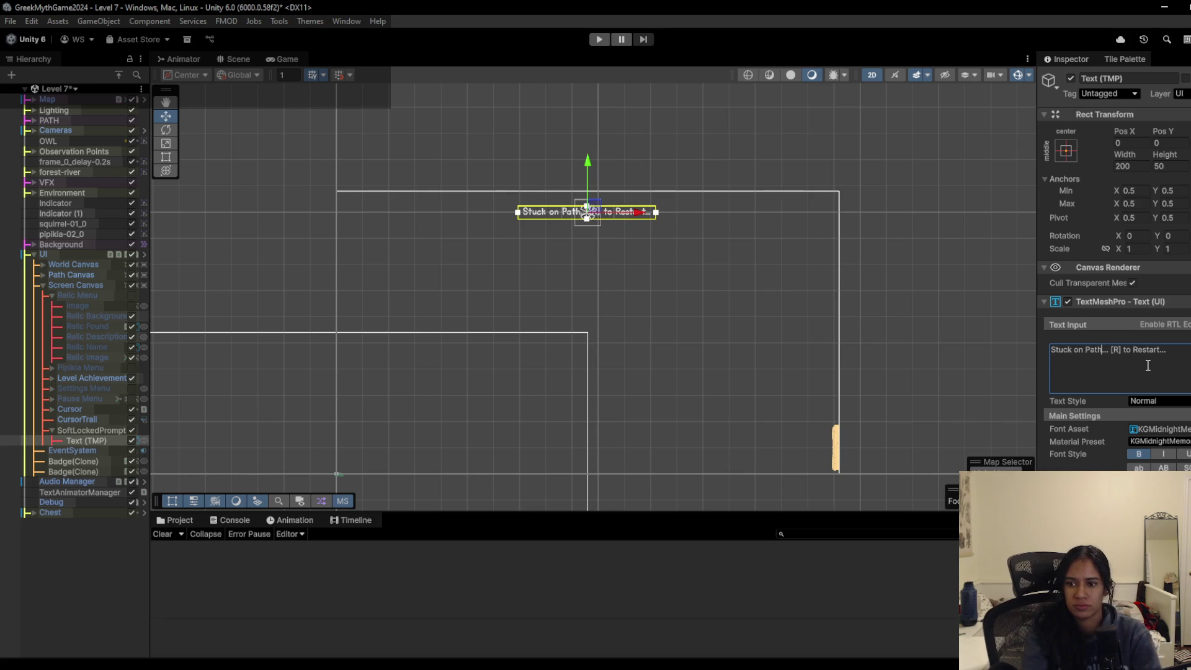
{"action": "left_click", "coordinate": [596, 39]}
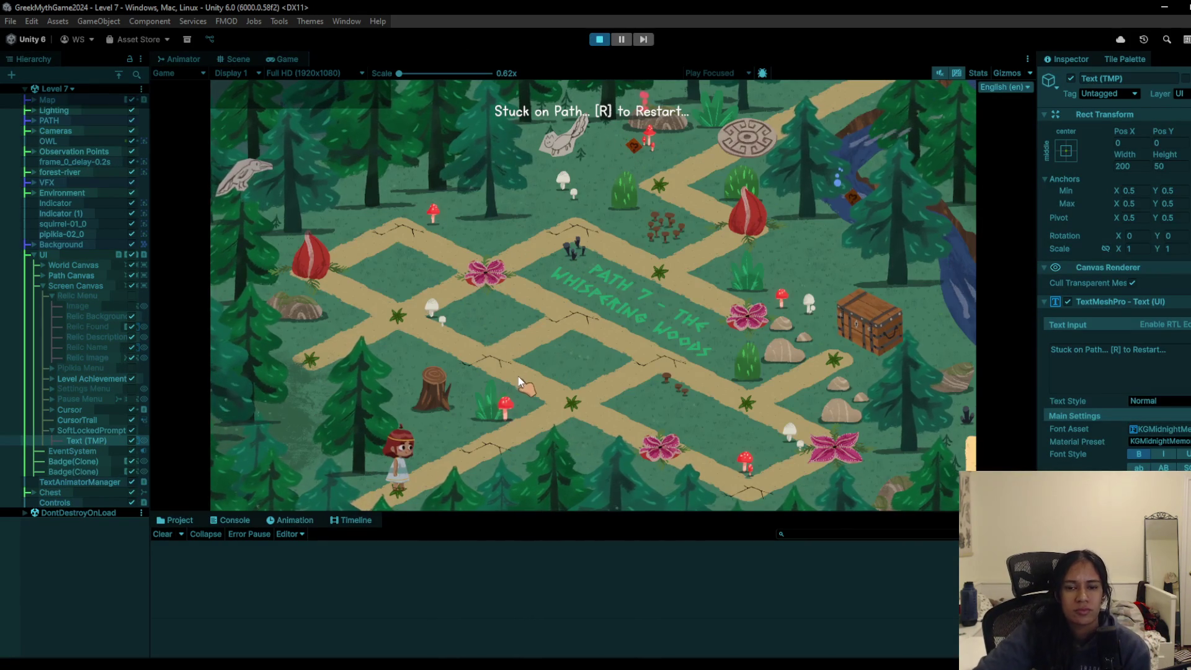
- Walk the girl along the path to the chest, open it, dismiss the Relic Found banner, and stop playing
{"action": "left_click", "coordinate": [497, 445]}
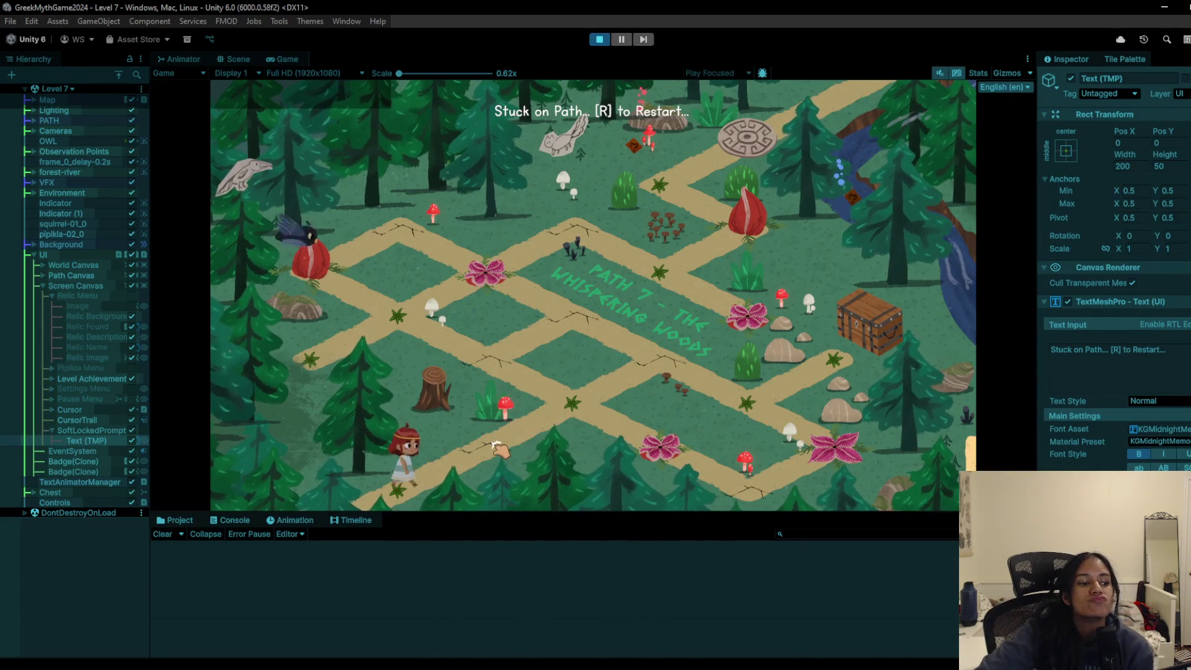
{"action": "left_click", "coordinate": [575, 408]}
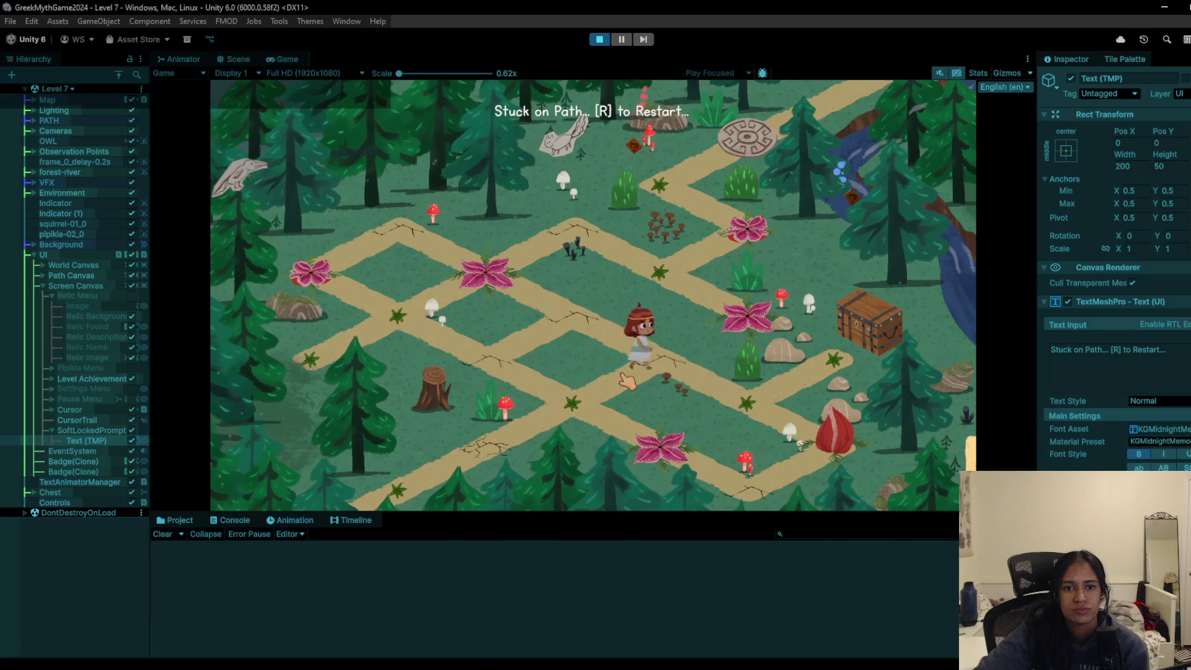
{"action": "left_click", "coordinate": [791, 377]}
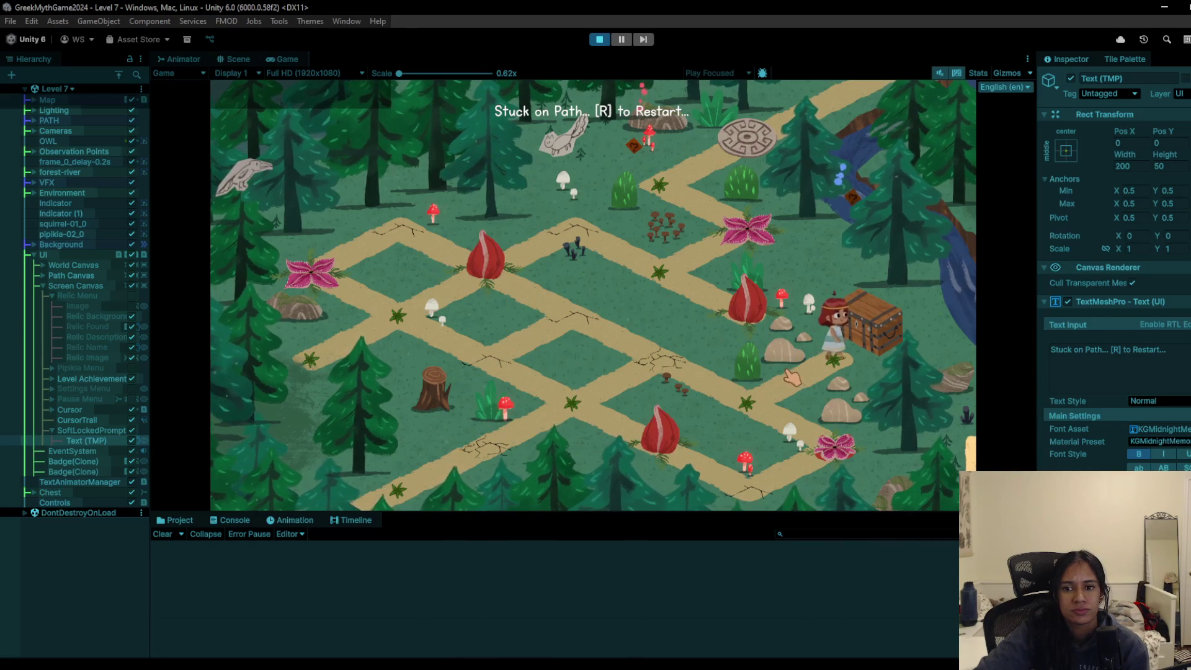
{"action": "left_click", "coordinate": [872, 320]}
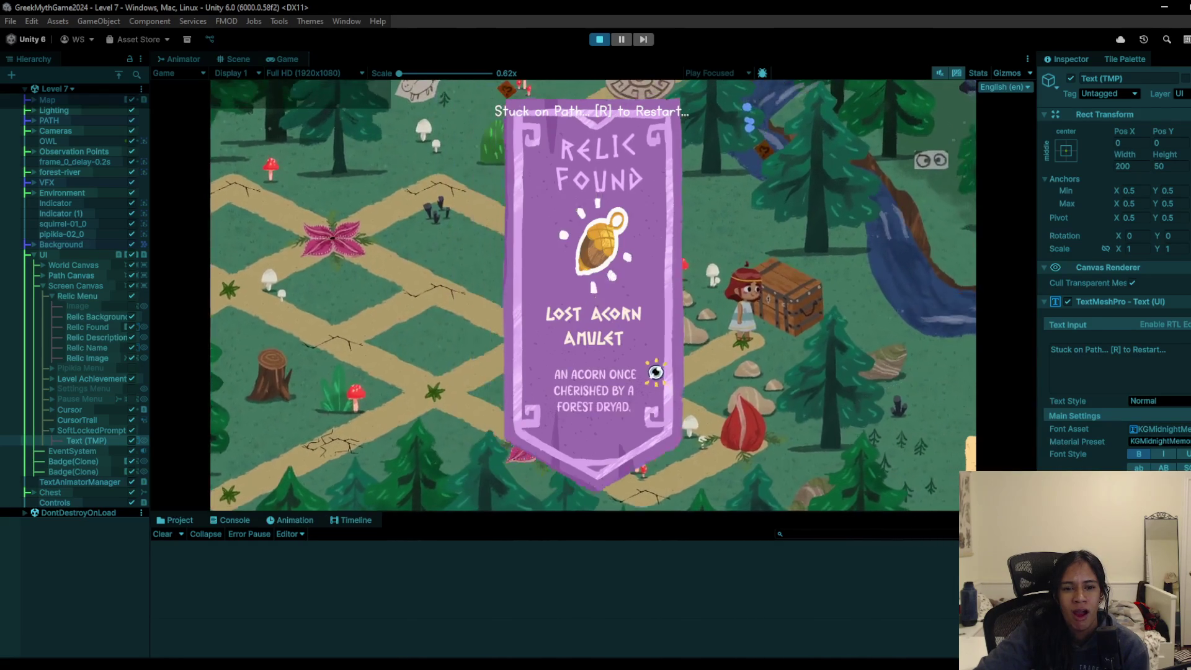
{"action": "left_click", "coordinate": [656, 372]}
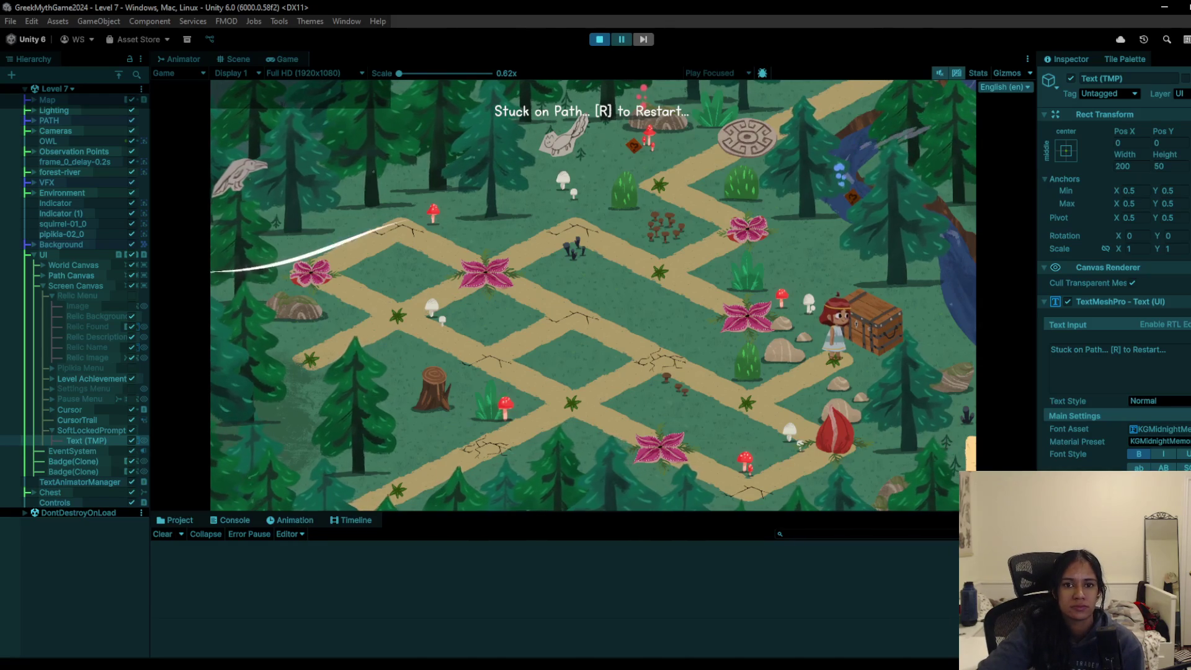
{"action": "key", "text": "ctrl+p"}
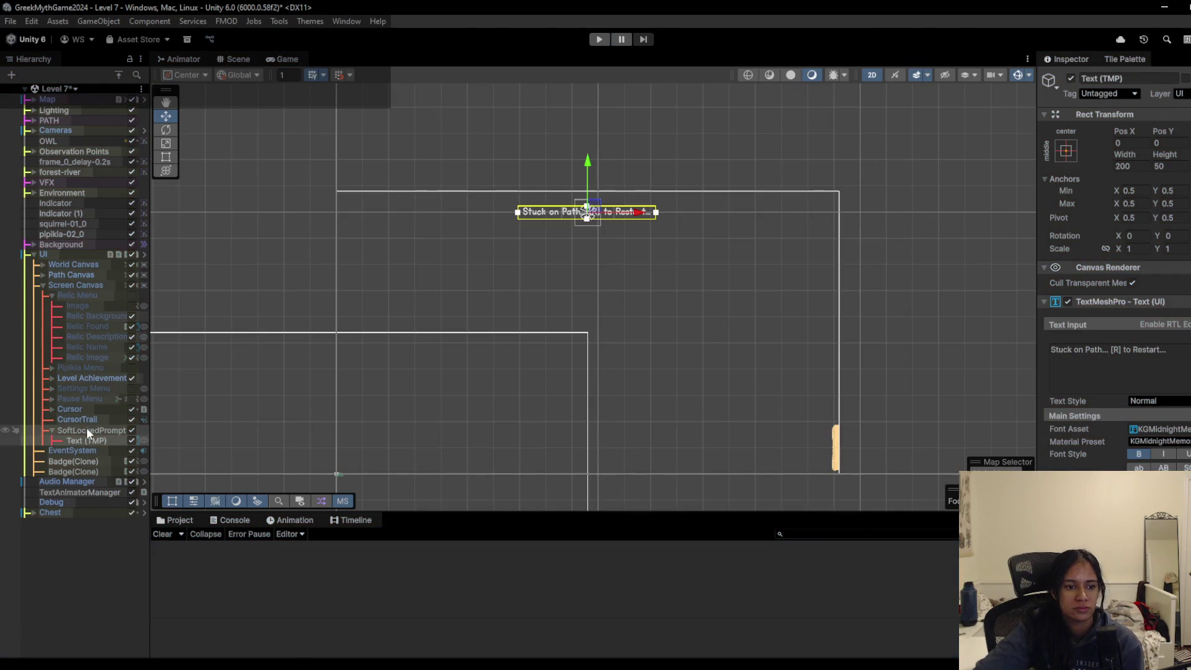
- Add a UI Image under SoftLockedPrompt and set its colour to purple
{"action": "right_click", "coordinate": [87, 429]}
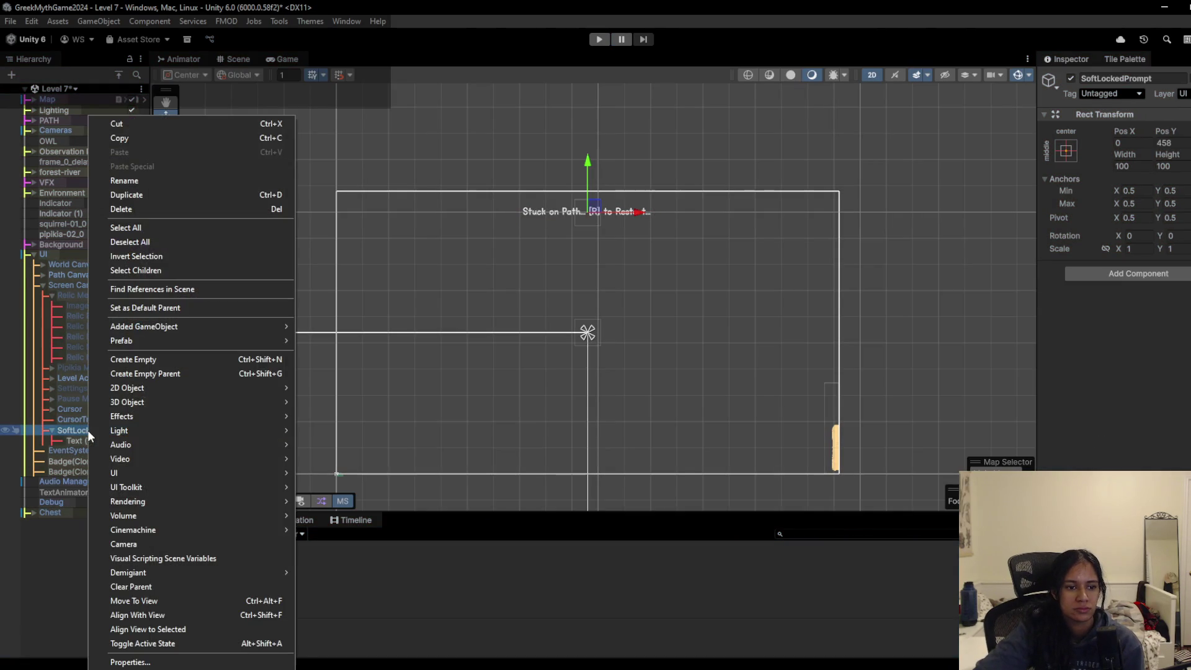
{"action": "mouse_move", "coordinate": [151, 471]}
{"action": "left_click", "coordinate": [340, 471]}
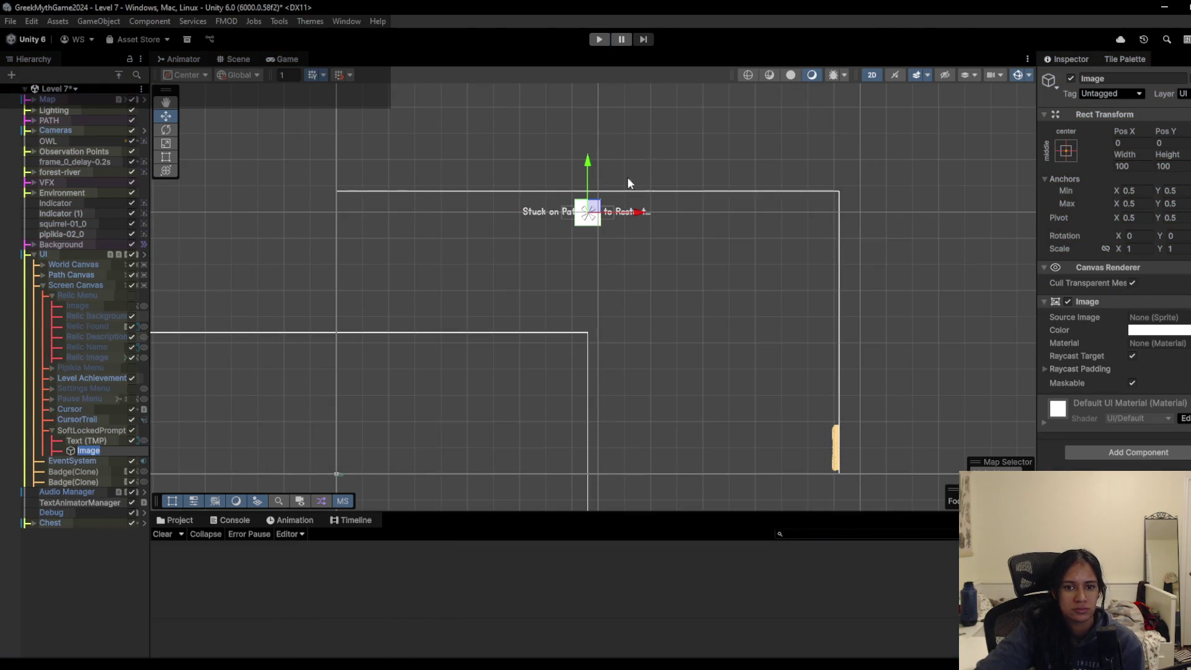
{"action": "left_click", "coordinate": [1154, 330]}
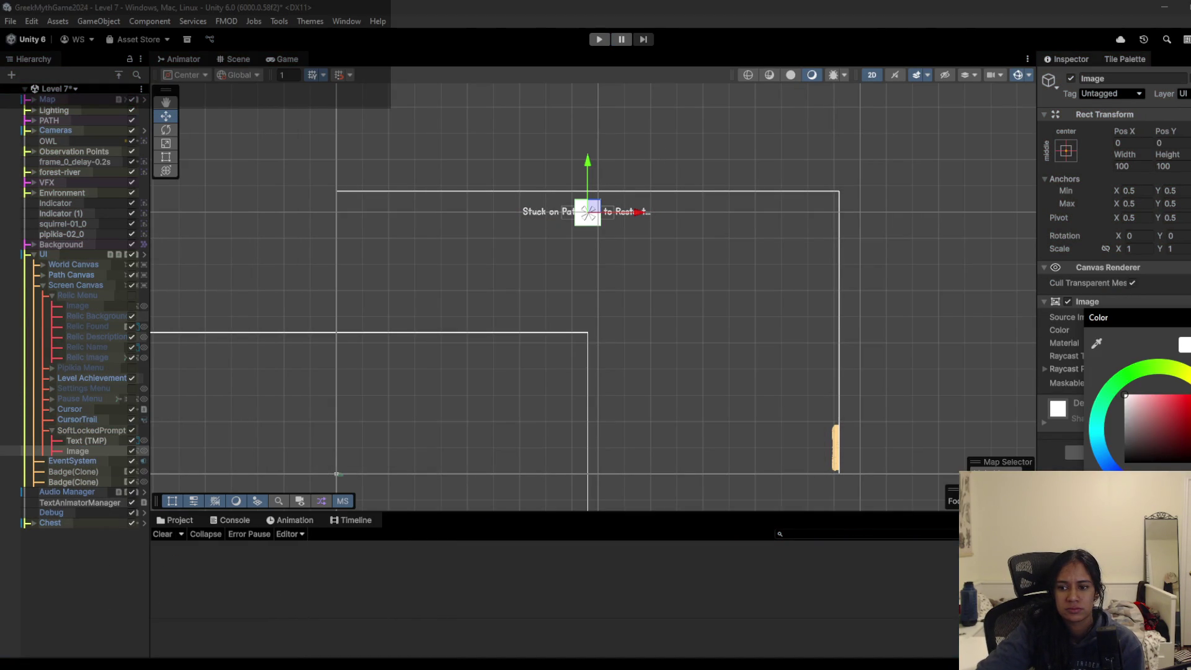
{"action": "left_click_drag", "start_coordinate": [1157, 451], "coordinate": [1161, 430]}
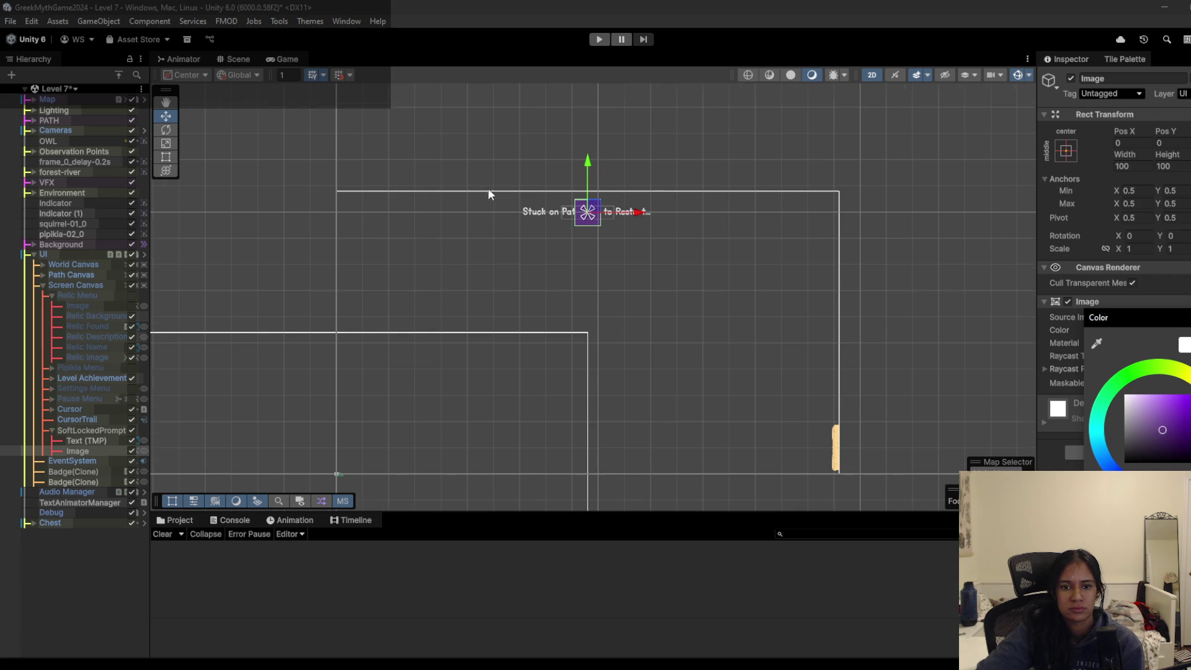
{"action": "scroll", "coordinate": [487, 194], "scroll_direction": "up", "scroll_amount": 3}
- Order the Image before Text (TMP) and stretch it with the Rect tool to span the whole text
{"action": "left_click_drag", "start_coordinate": [92, 449], "coordinate": [98, 437]}
{"action": "scroll", "coordinate": [494, 284], "scroll_direction": "up", "scroll_amount": 4}
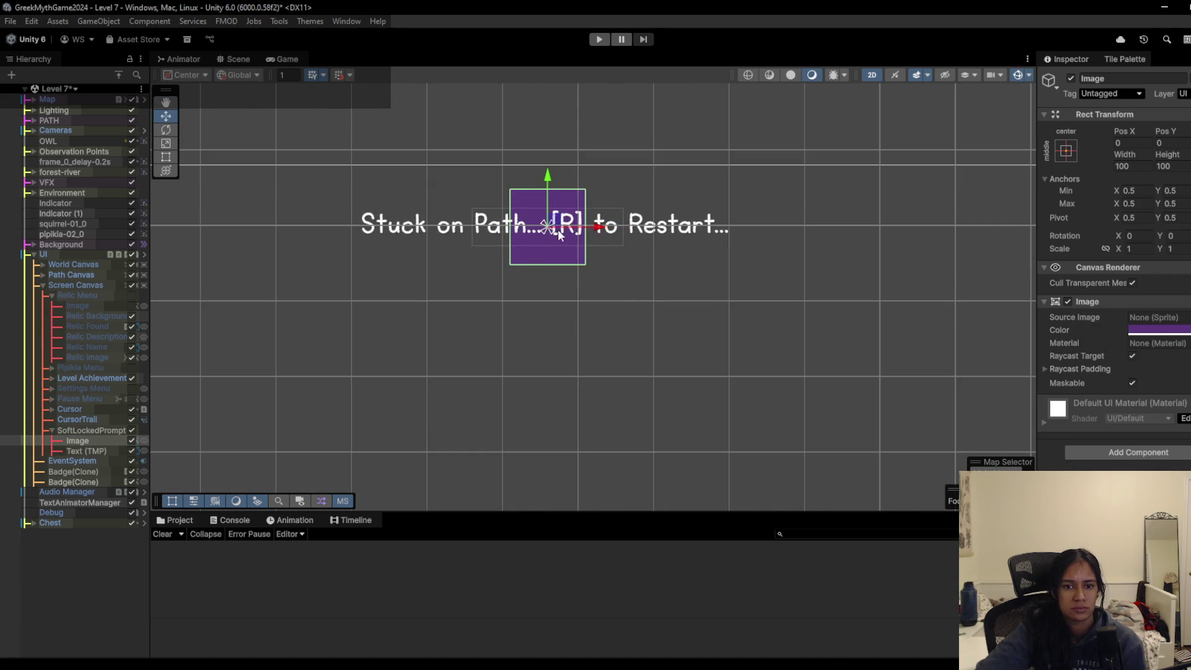
{"action": "key", "text": "r"}
{"action": "key", "text": "t"}
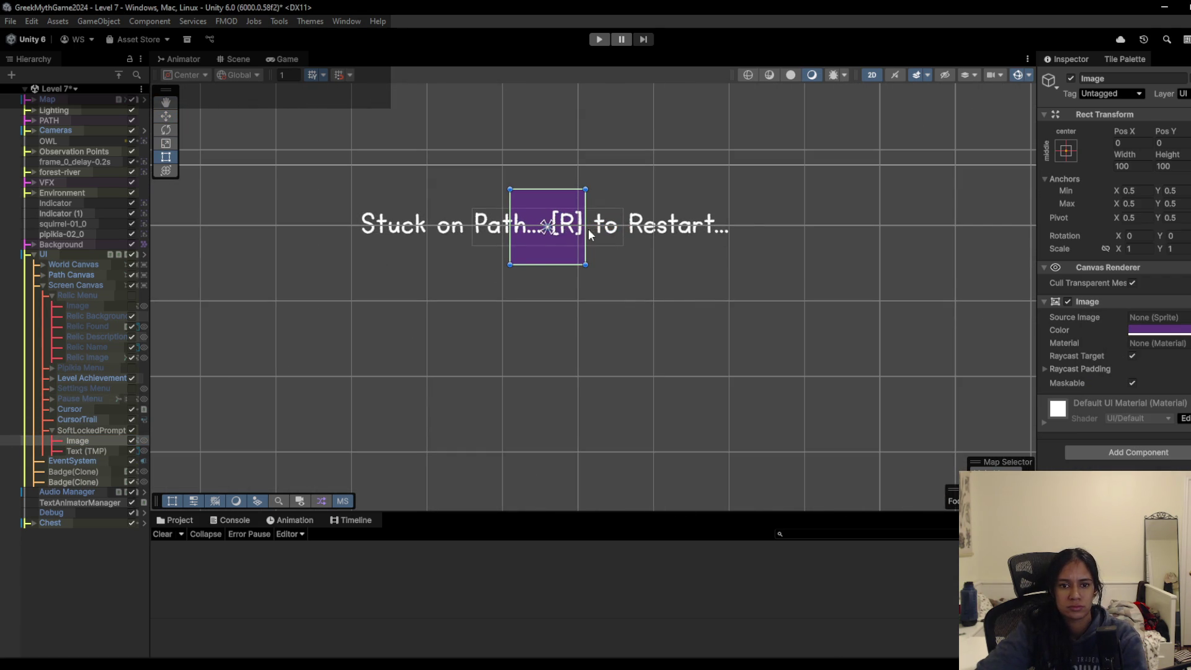
{"action": "mouse_move", "coordinate": [587, 233]}
{"action": "left_mouse_down"}
{"action": "mouse_move", "coordinate": [752, 232]}
{"action": "mouse_move", "coordinate": [738, 233]}
{"action": "left_mouse_up"}
{"action": "mouse_move", "coordinate": [507, 227]}
{"action": "left_mouse_down"}
{"action": "mouse_move", "coordinate": [317, 227]}
{"action": "mouse_move", "coordinate": [342, 227]}
{"action": "left_mouse_up"}
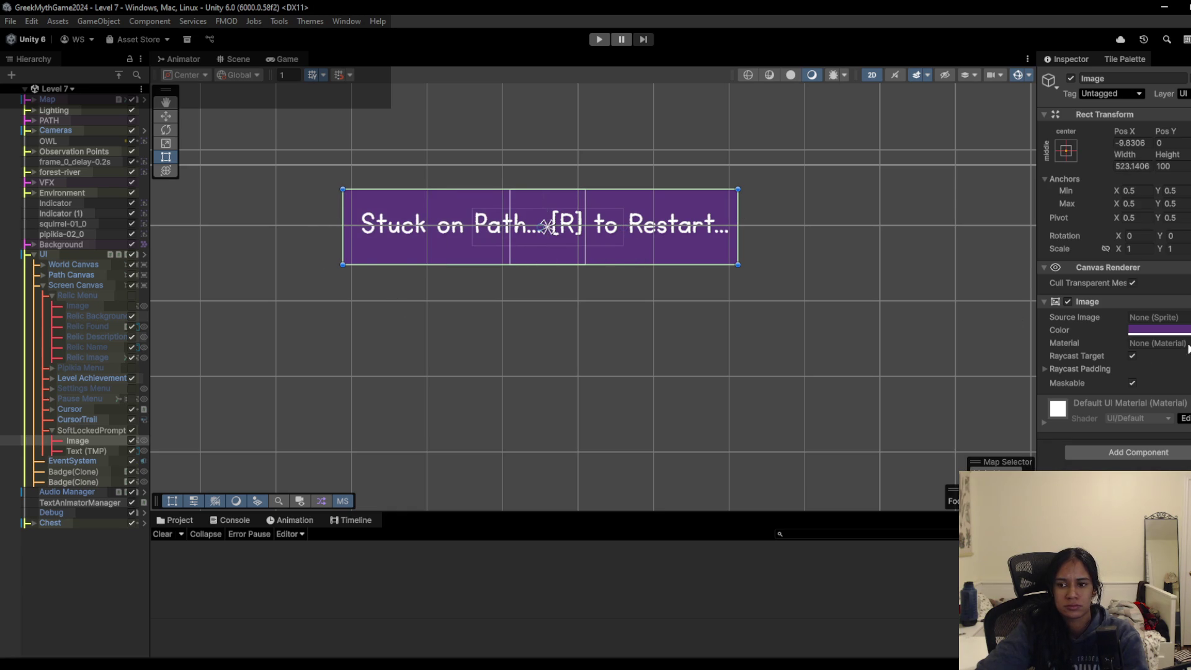
- Darken the Image's purple colour
{"action": "left_click", "coordinate": [1158, 330]}
{"action": "left_click", "coordinate": [1146, 438]}
{"action": "left_click_drag", "start_coordinate": [1146, 438], "coordinate": [1146, 442]}
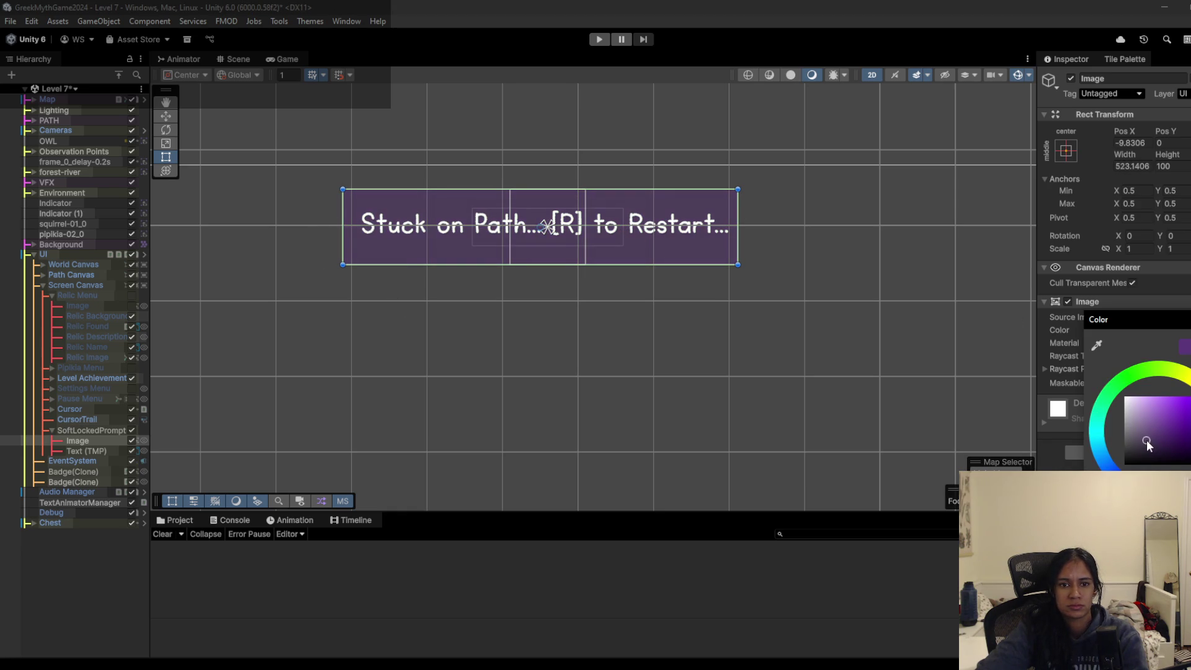
- Slim the purple banner Image to about 58.76 height in the Scene view and save the scene
{"action": "left_click", "coordinate": [271, 60]}
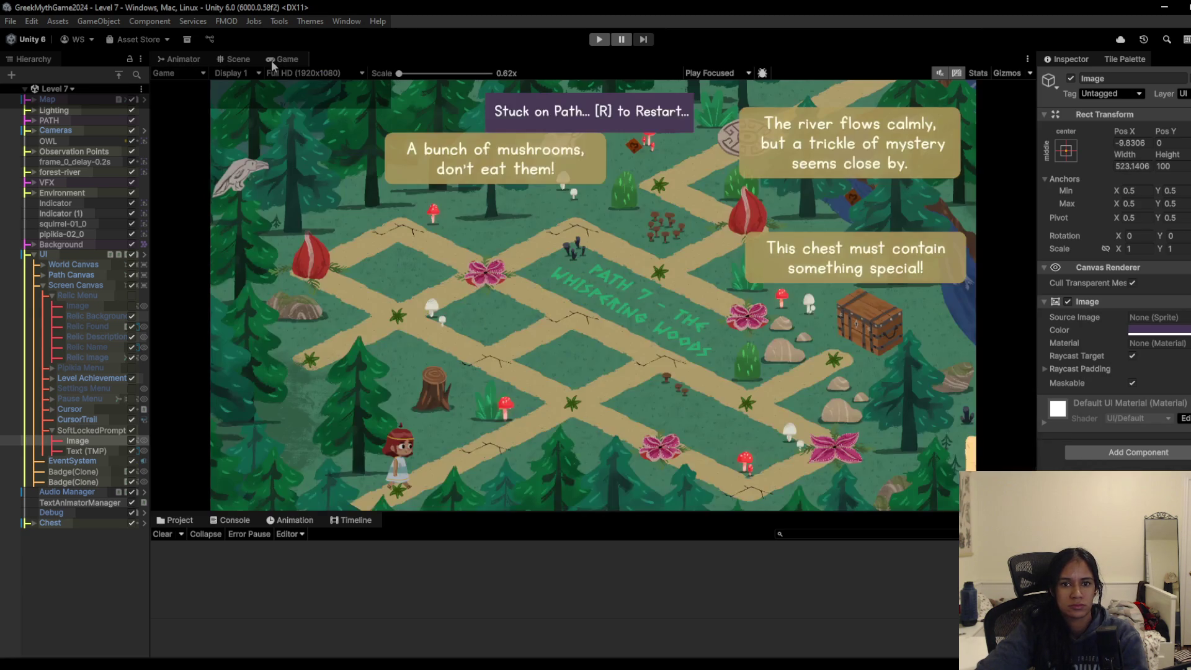
{"action": "left_click", "coordinate": [235, 62]}
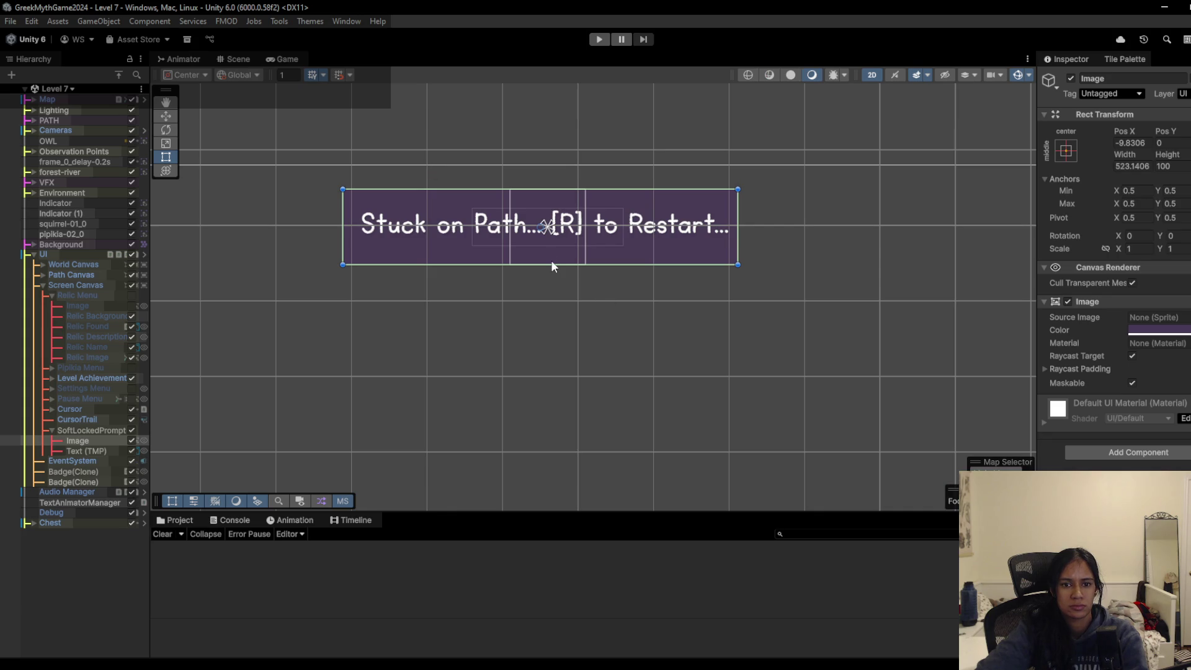
{"action": "left_click_drag", "start_coordinate": [551, 266], "coordinate": [553, 249]}
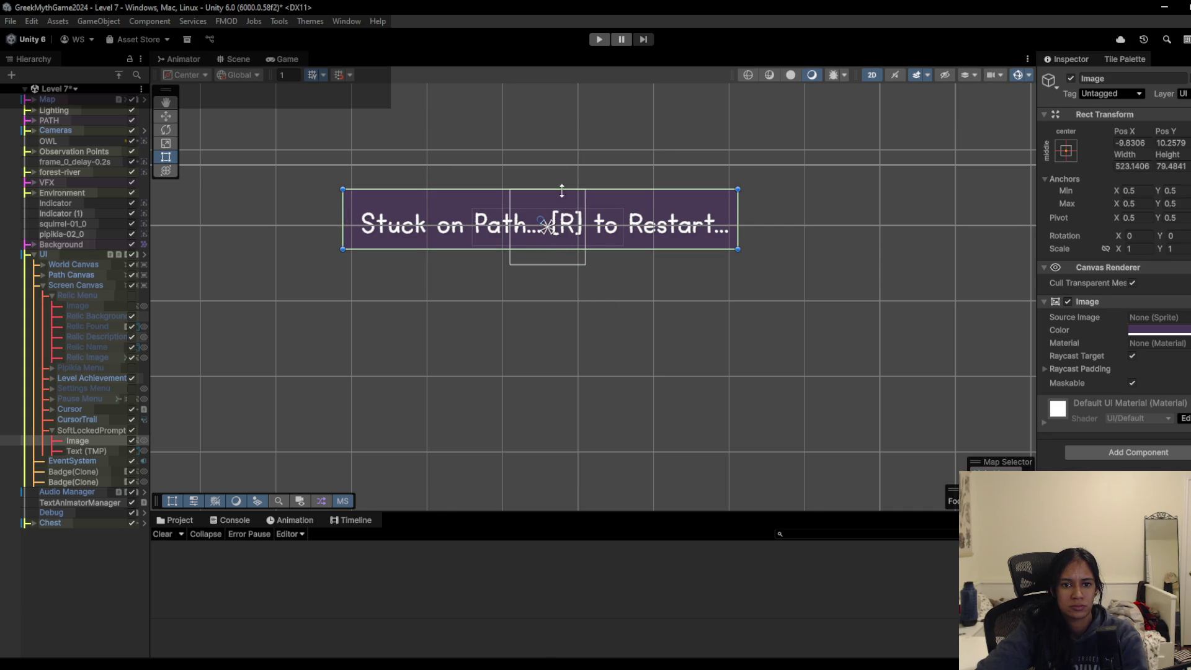
{"action": "left_click_drag", "start_coordinate": [561, 190], "coordinate": [559, 202]}
{"action": "left_click_drag", "start_coordinate": [558, 246], "coordinate": [559, 244]}
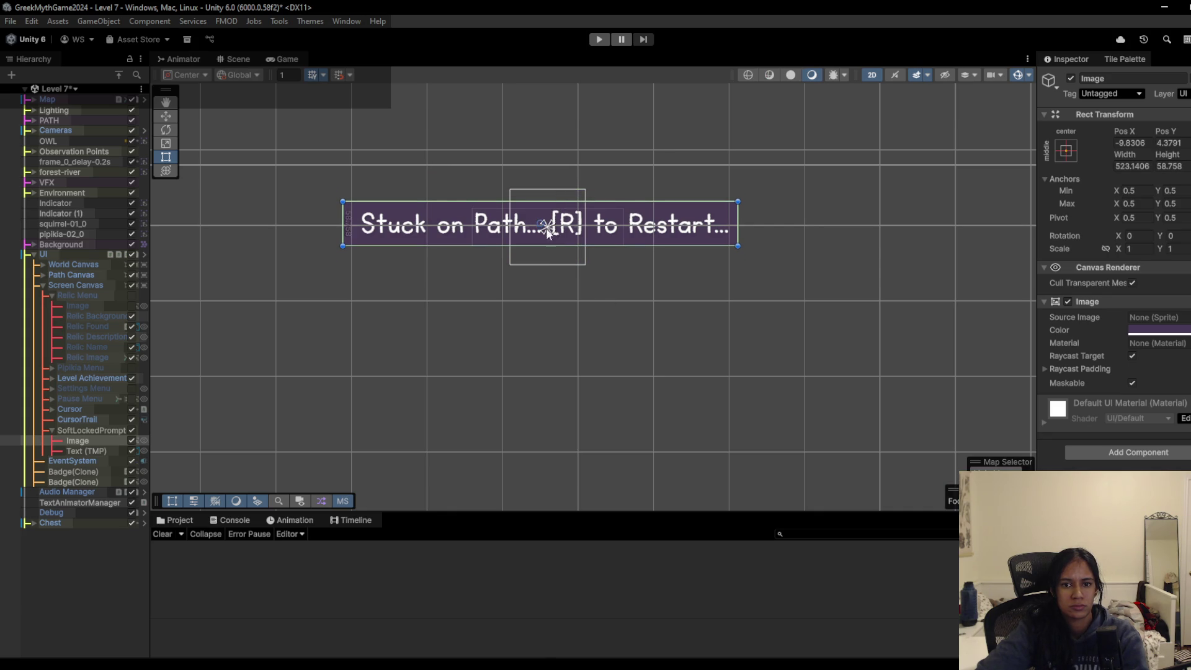
{"action": "key", "text": "ctrl+s"}
- Play-test the level in the Game view to check the resized prompt banner
{"action": "left_click", "coordinate": [292, 60]}
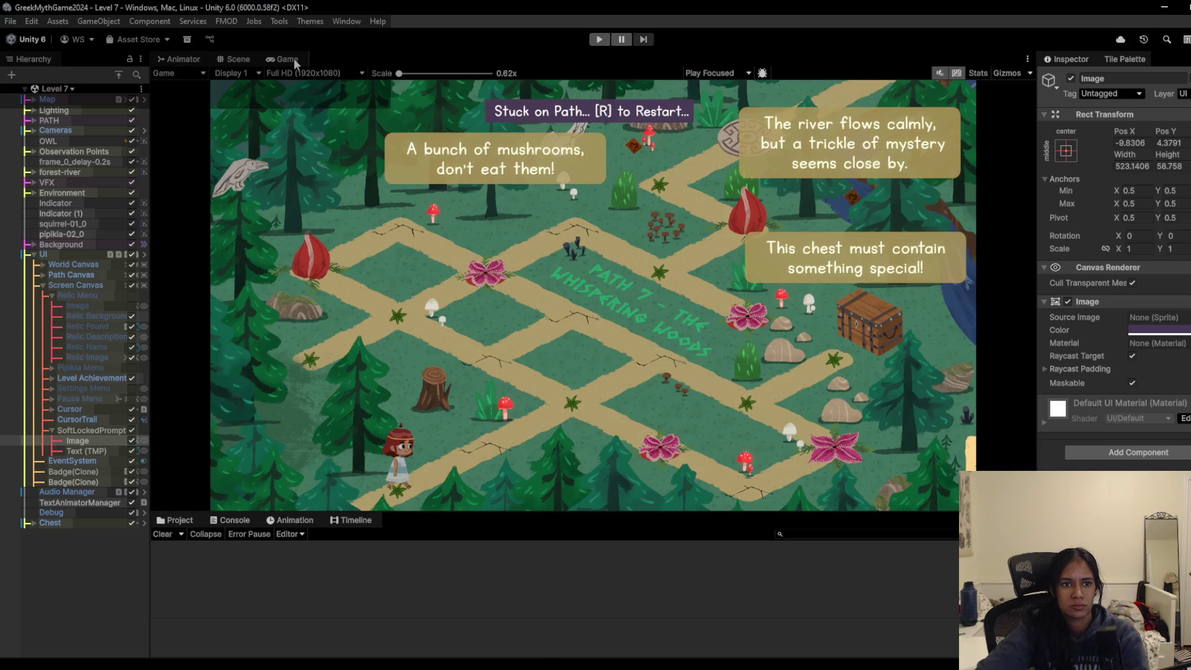
{"action": "left_click", "coordinate": [599, 40]}
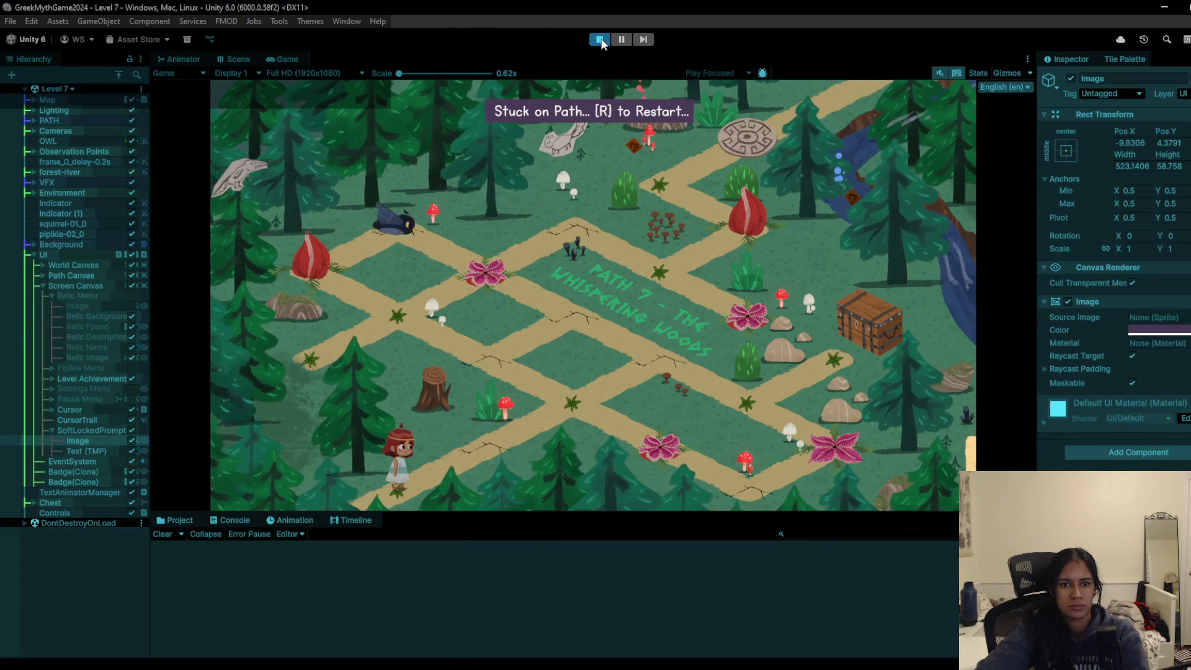
{"action": "left_click", "coordinate": [600, 39]}
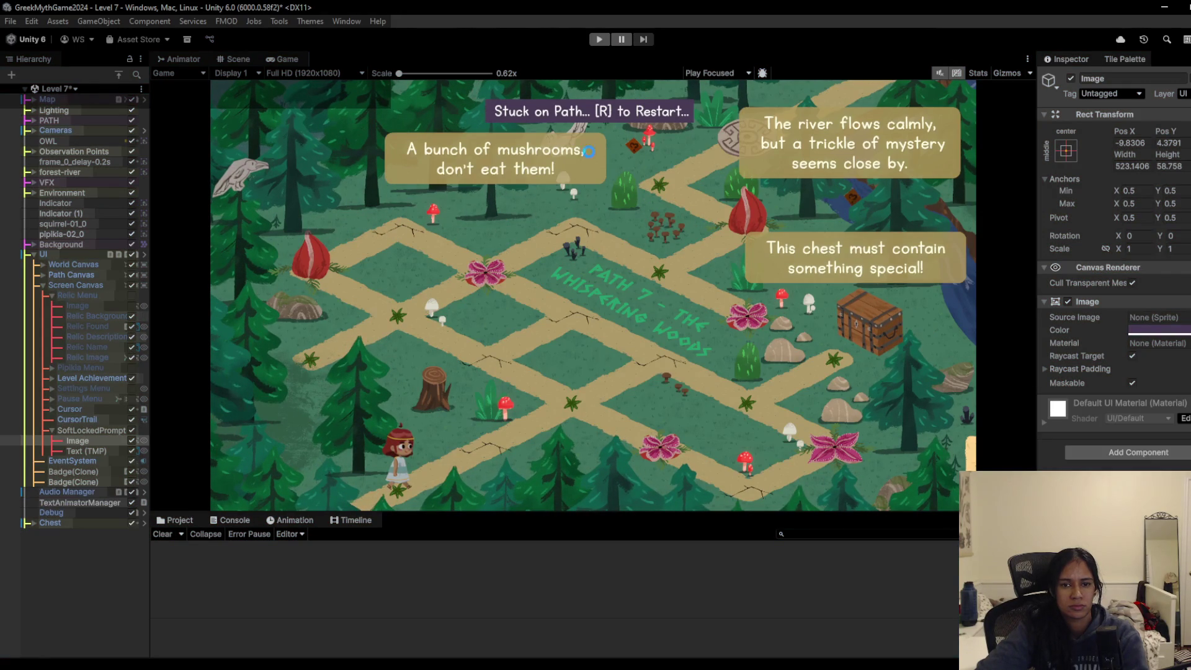
- Deactivate the SoftLockedPrompt object so the banner is hidden by default, then save the scene
{"action": "left_click", "coordinate": [131, 430]}
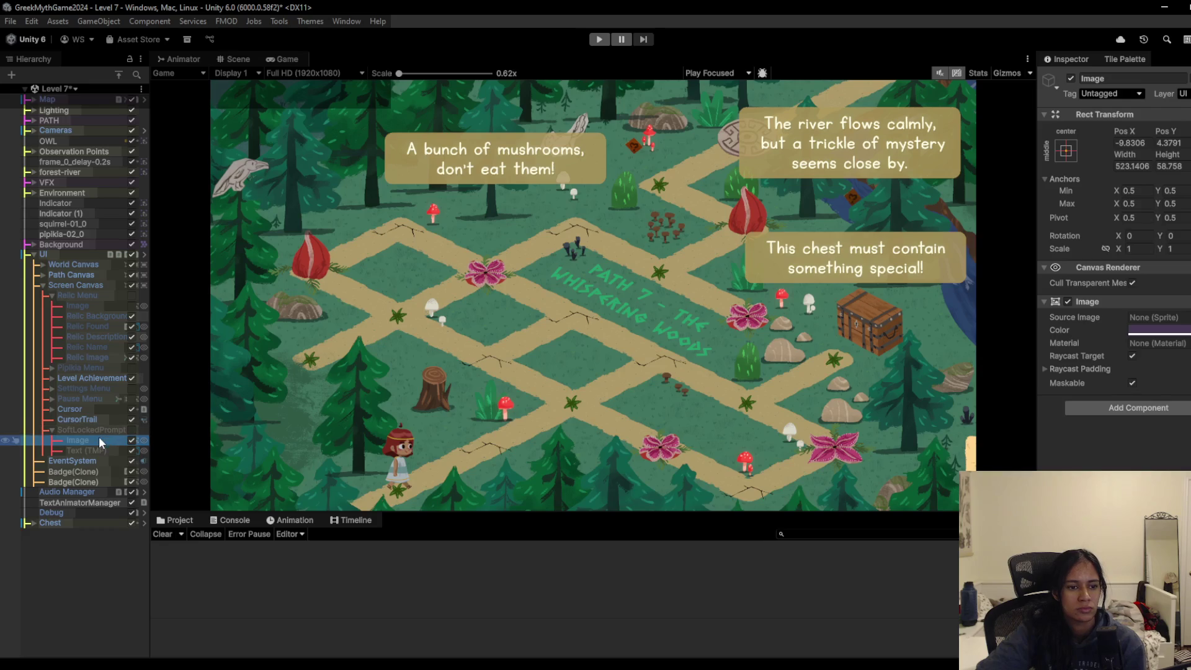
{"action": "left_click", "coordinate": [131, 428]}
{"action": "left_click", "coordinate": [131, 430]}
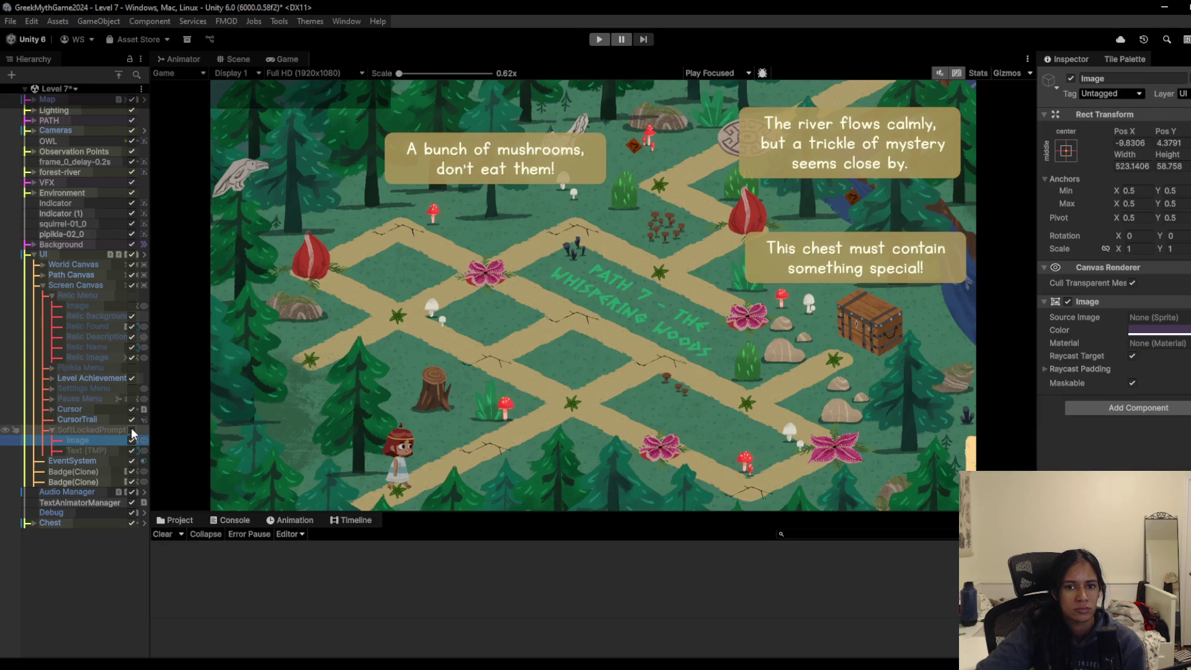
{"action": "left_click", "coordinate": [97, 431]}
{"action": "key", "text": "ctrl+s"}
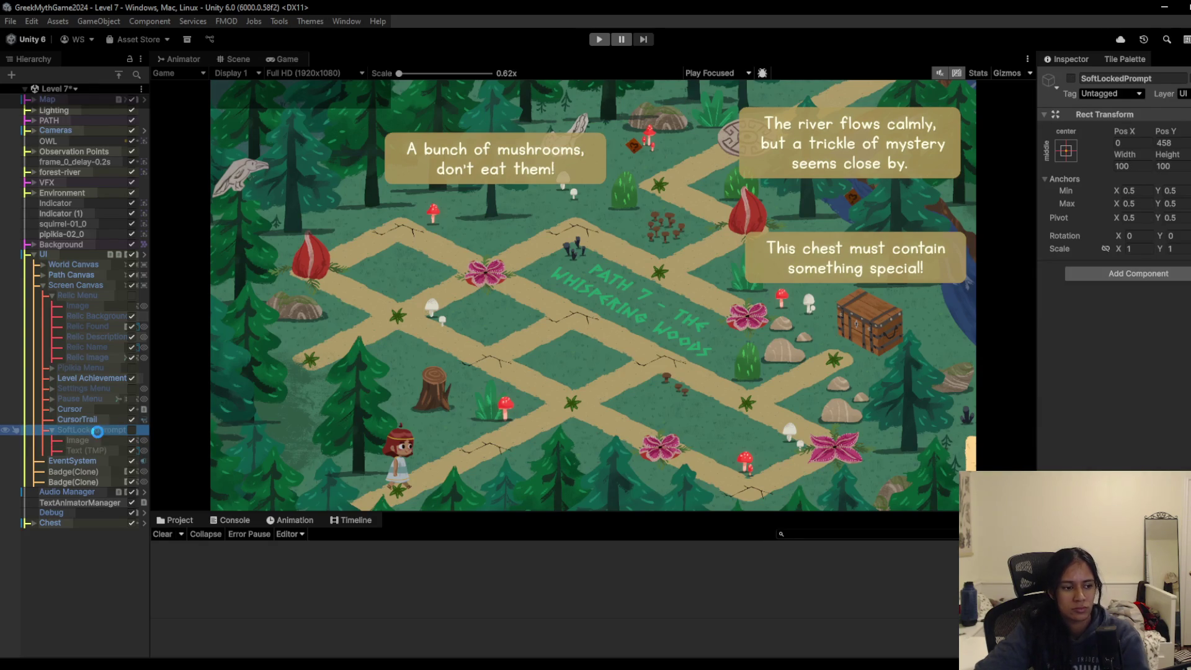
- Move the 'softlocked prompt?' line below the 'stop shaking chest when opened' note and save
{"action": "key", "text": "alt+Tab"}
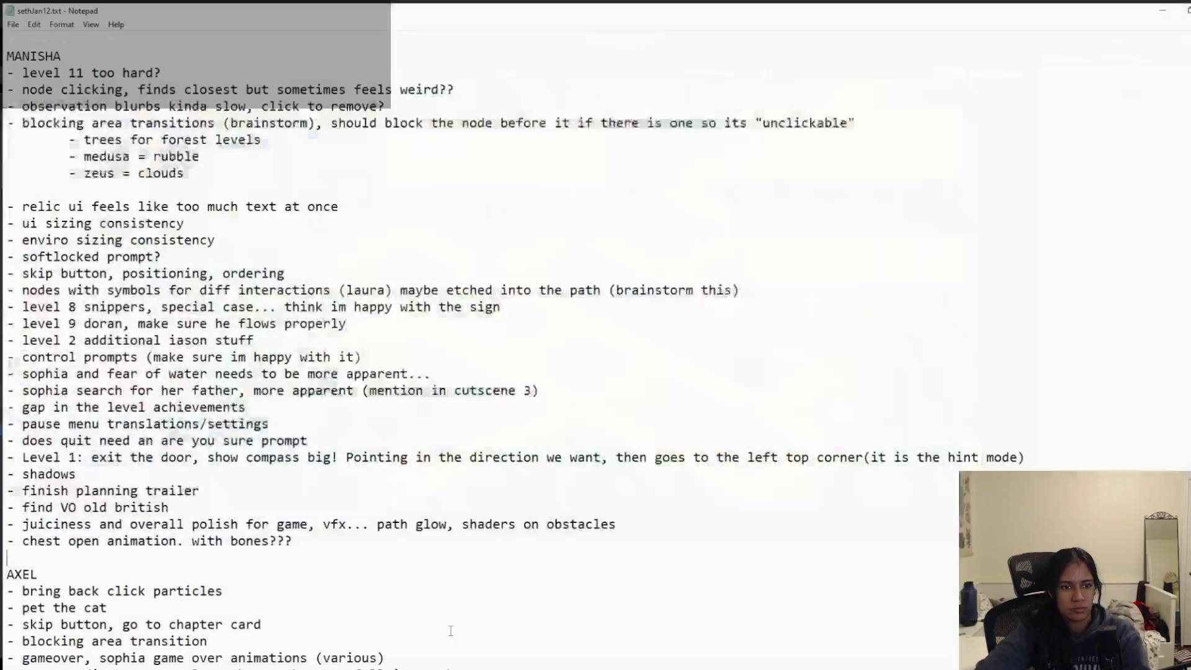
{"action": "scroll", "coordinate": [94, 172], "scroll_direction": "down", "scroll_amount": 1}
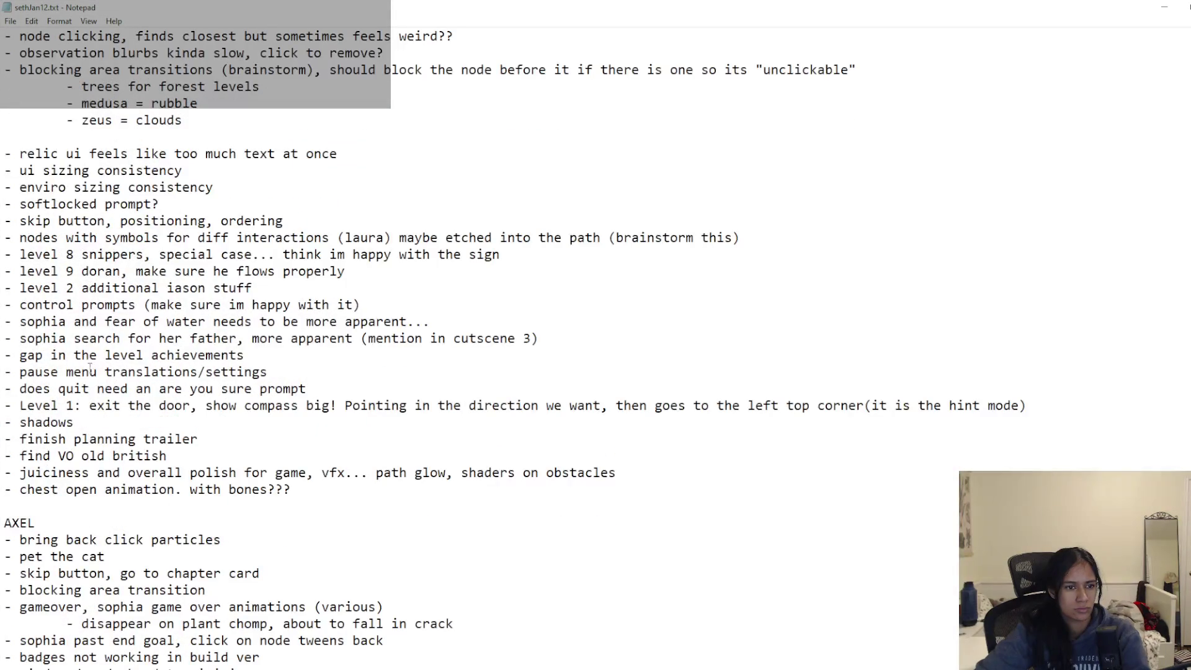
{"action": "left_click_drag", "start_coordinate": [176, 202], "coordinate": [5, 203]}
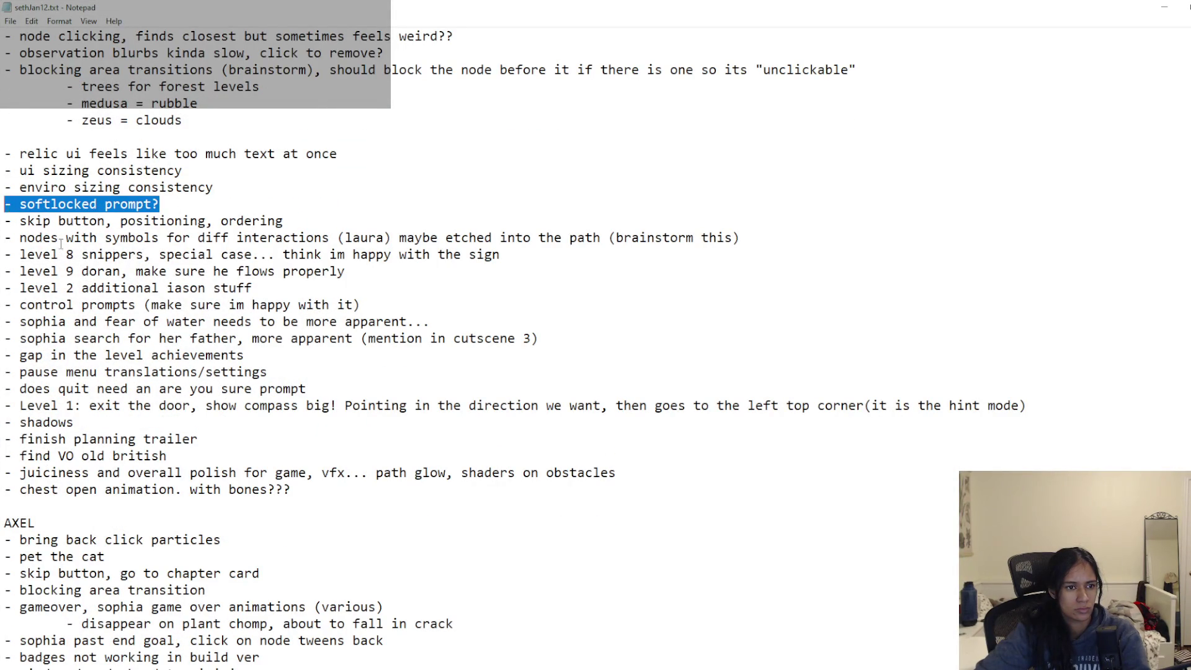
{"action": "key", "text": "BackSpace"}
{"action": "scroll", "coordinate": [89, 526], "scroll_direction": "down", "scroll_amount": 3}
{"action": "scroll", "coordinate": [89, 526], "scroll_direction": "down", "scroll_amount": 3}
{"action": "left_click", "coordinate": [78, 491]}
{"action": "type", "text": "- softlocked prompt?"}
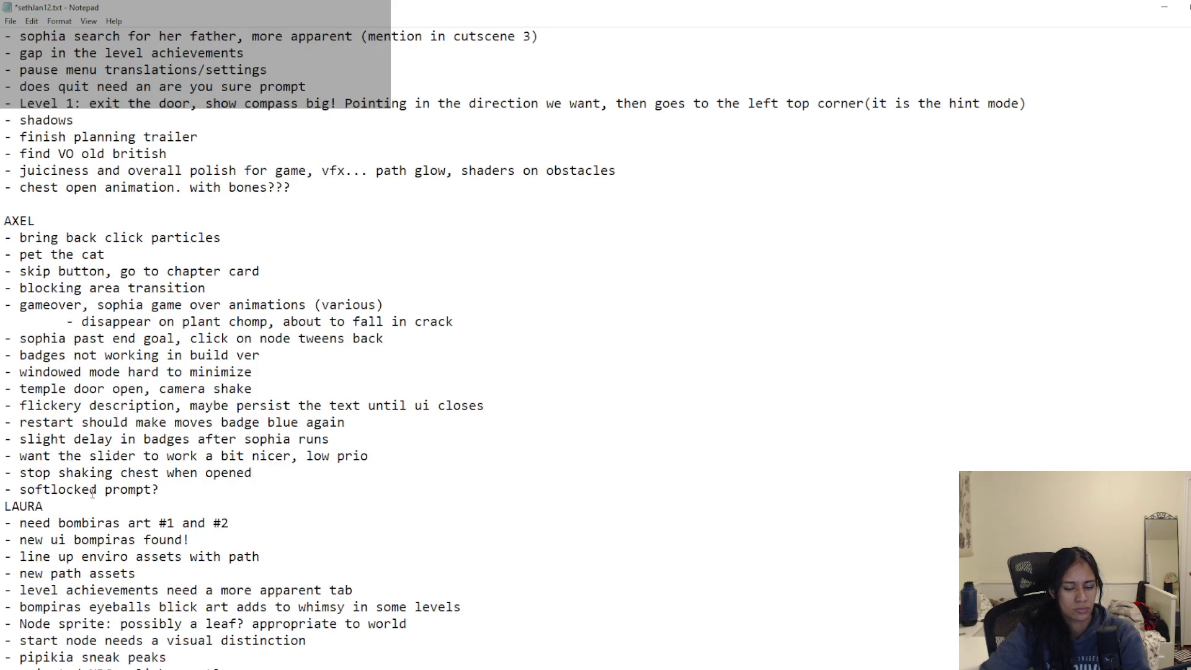
{"action": "key", "text": "ctrl+s"}
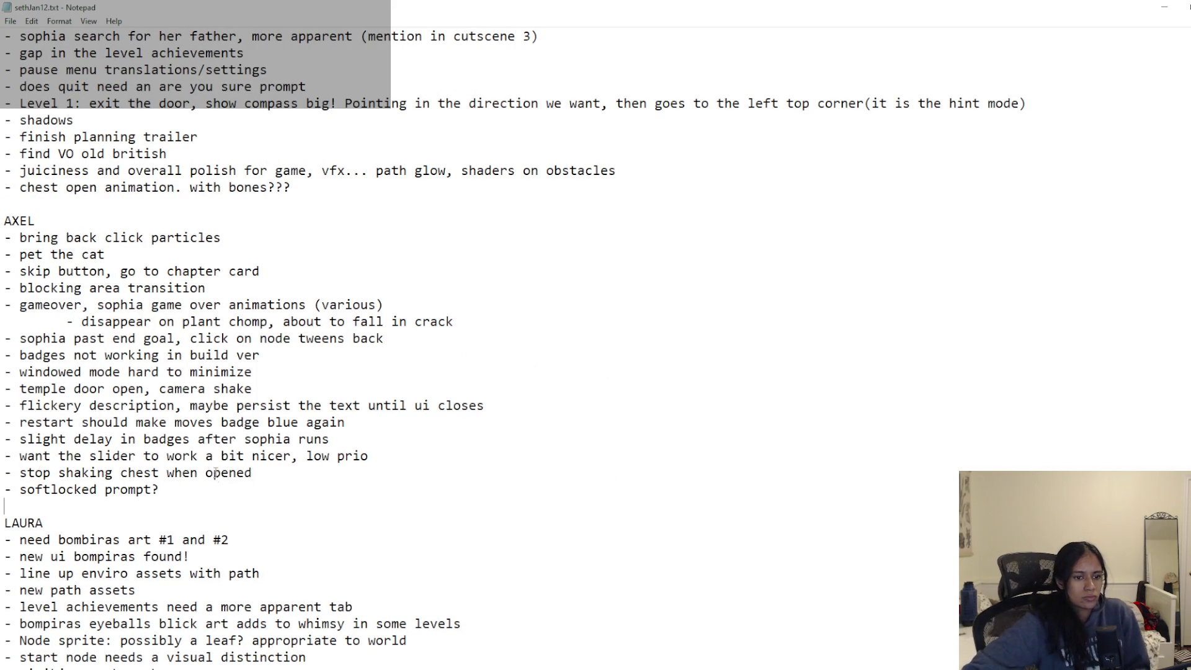
- Append ', flip to open chest animation anyways' to the shaking-chest note and save
{"action": "left_click", "coordinate": [254, 473]}
{"action": "type", "text": ", flip to open "}
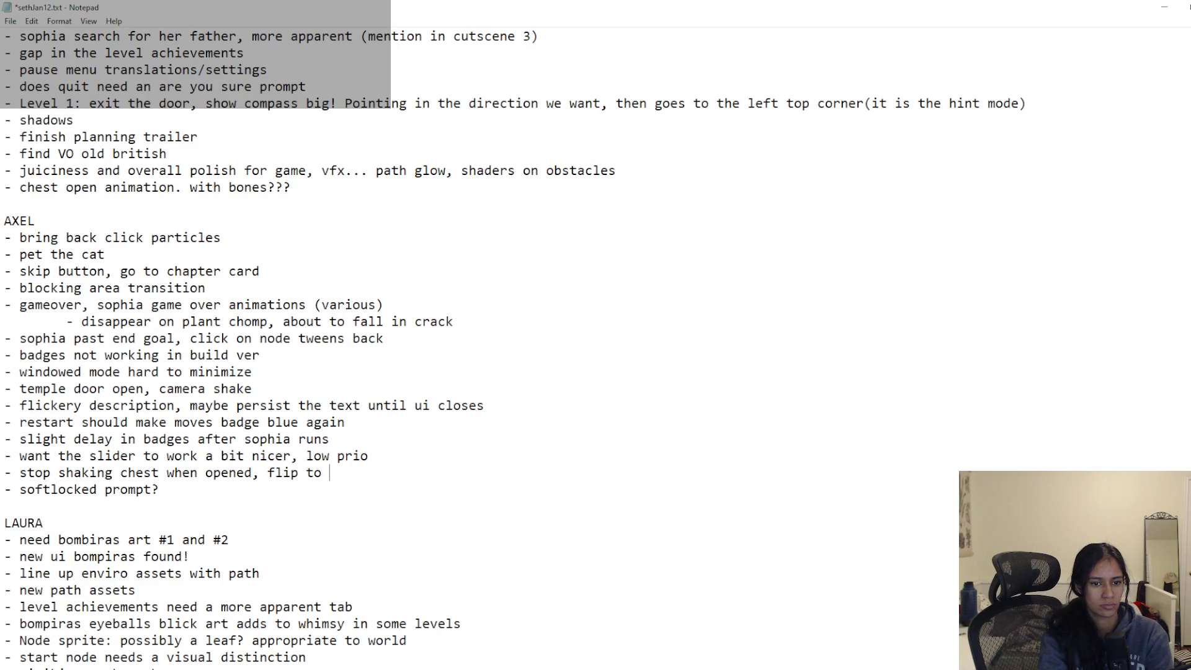
{"action": "type", "text": "chest ani"}
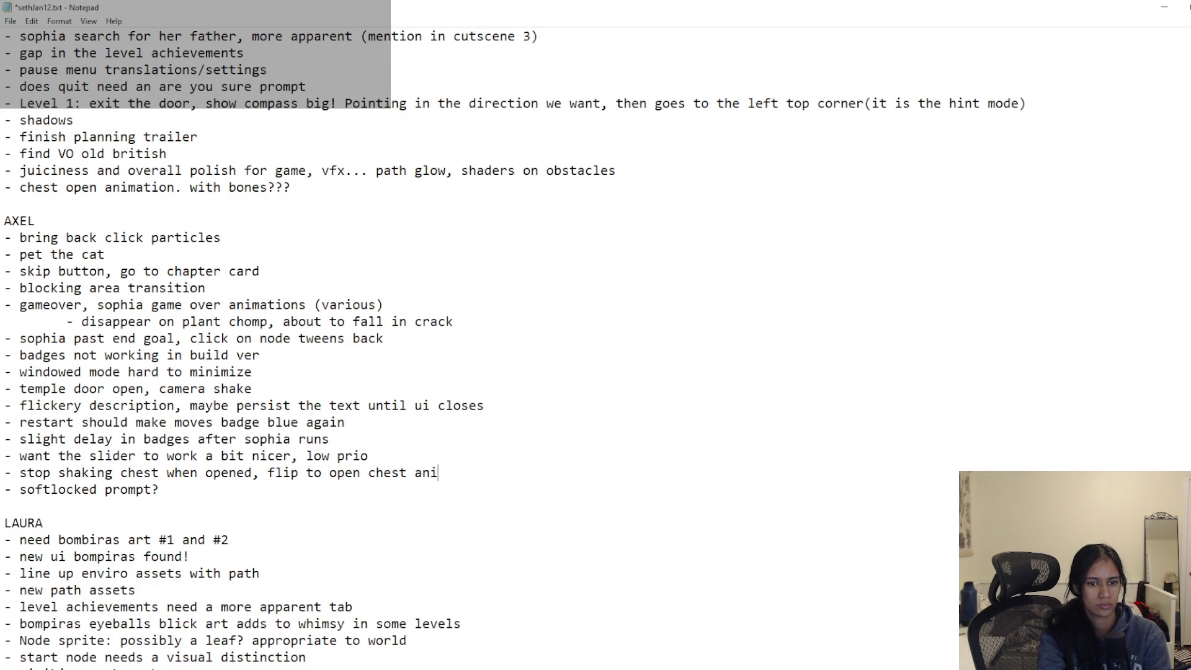
{"action": "type", "text": "mation anyways"}
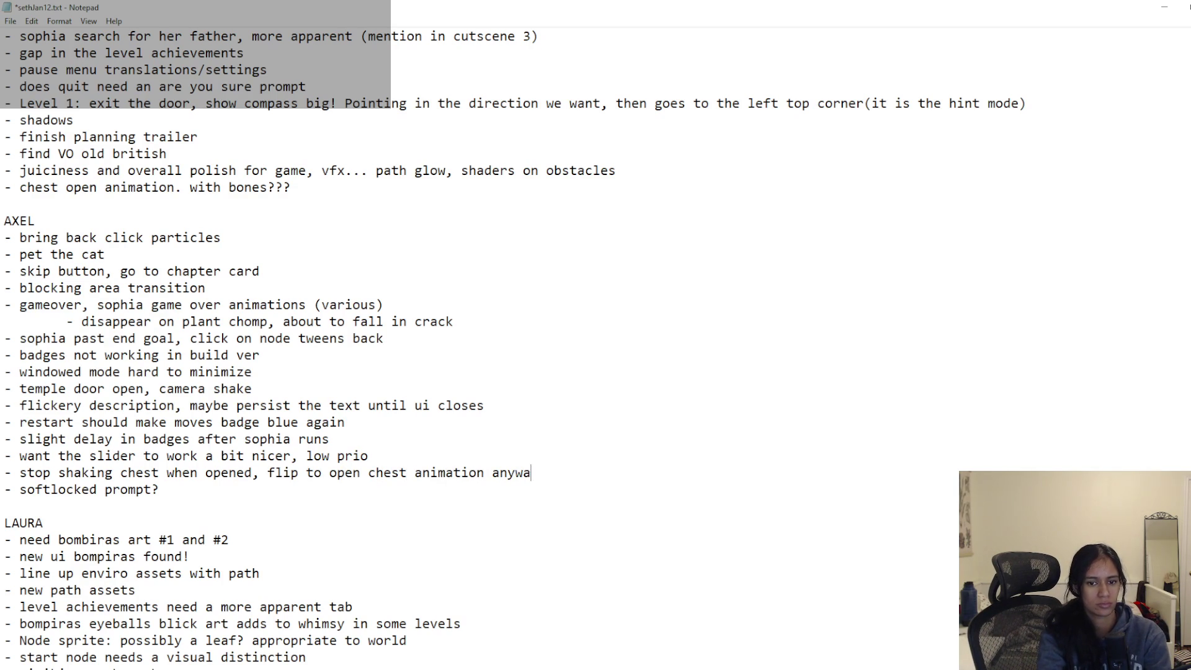
{"action": "key", "text": "ctrl+s"}
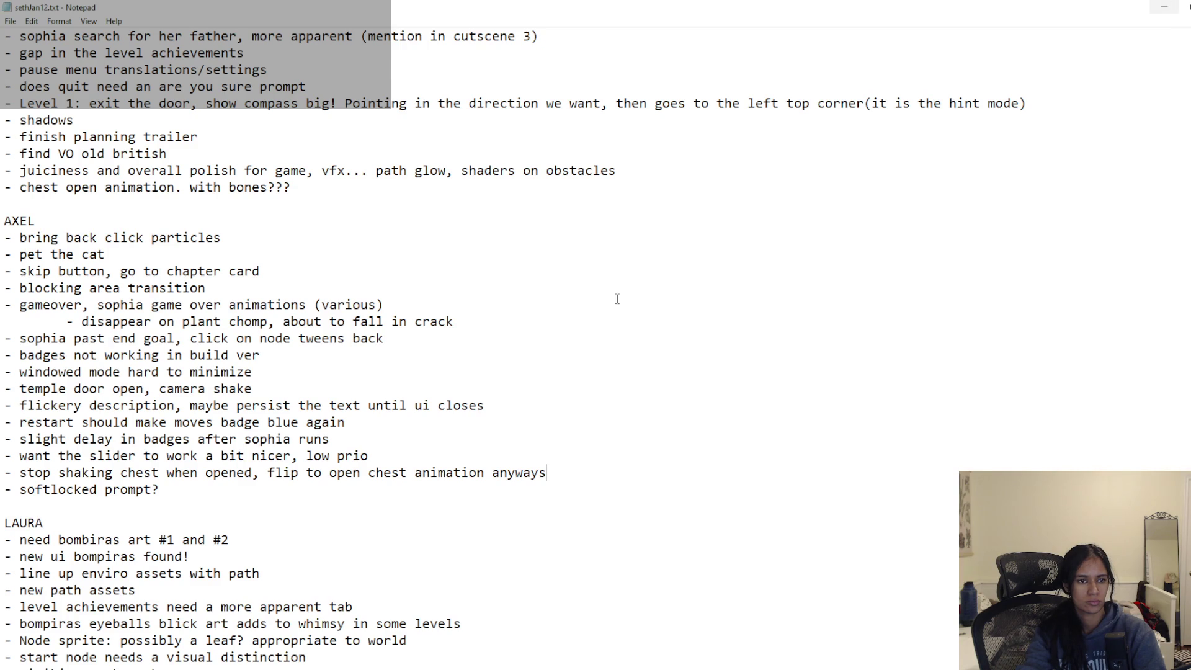
{"action": "scroll", "coordinate": [176, 479], "scroll_direction": "up", "scroll_amount": 1}
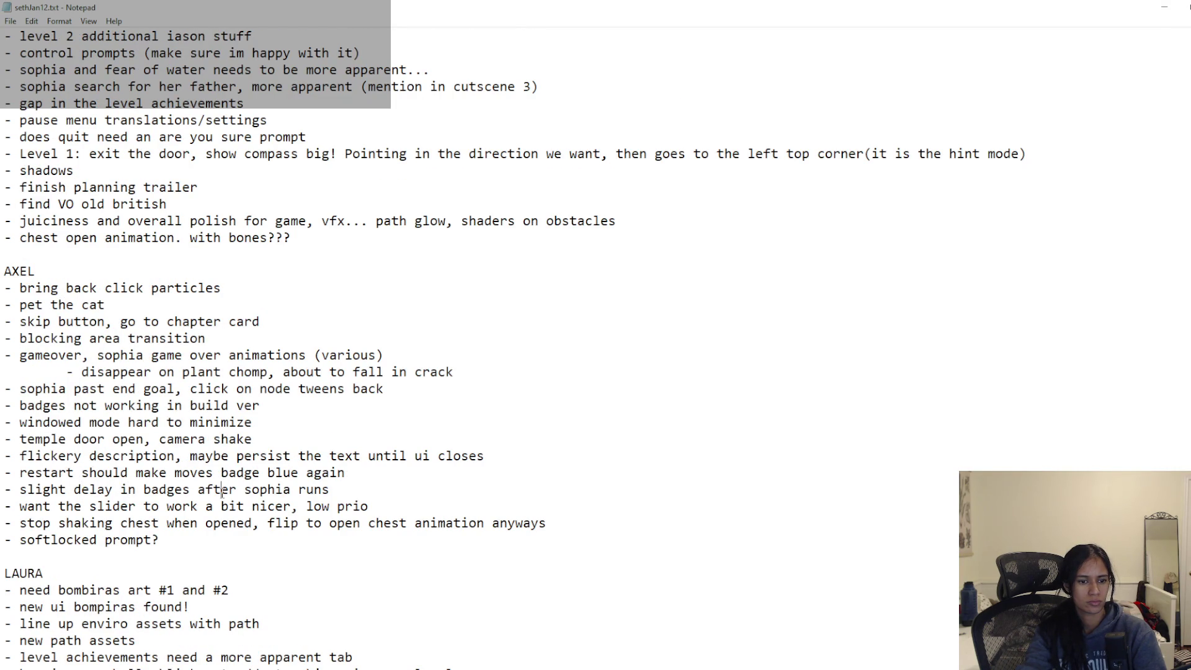
- Replace the badge-delay item with 'show sophia running, then after off screen show badges.' and save
{"action": "key", "text": "End"}
{"action": "left_click_drag", "start_coordinate": [179, 491], "coordinate": [17, 491]}
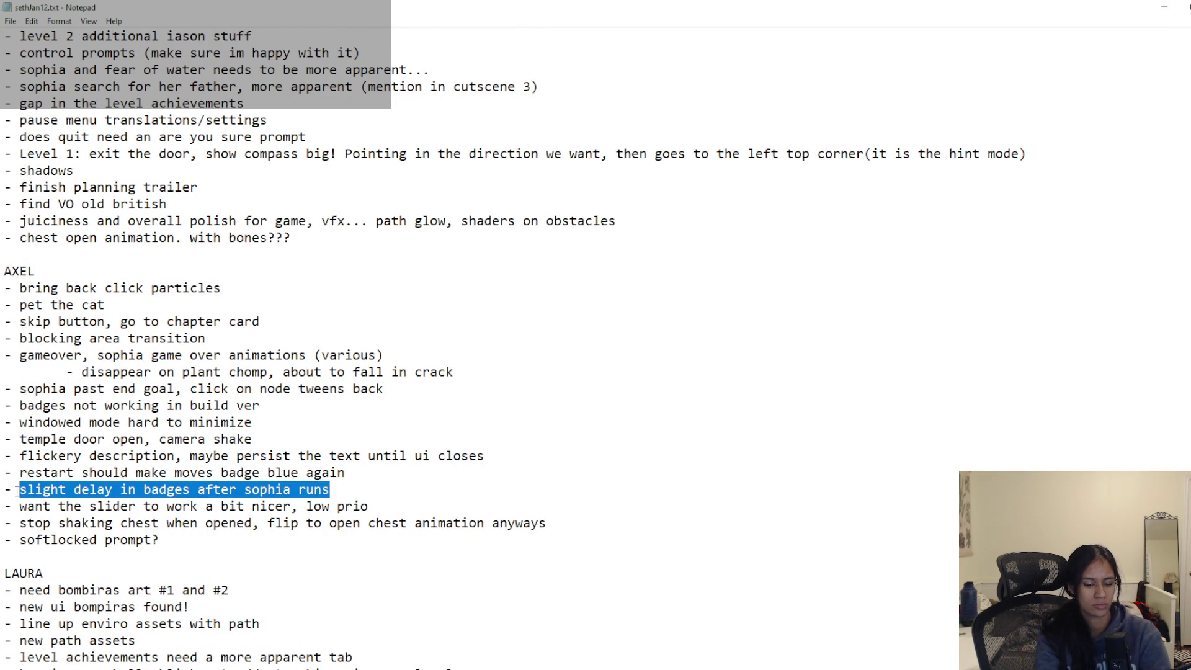
{"action": "type", "text": "show sophia running, th"}
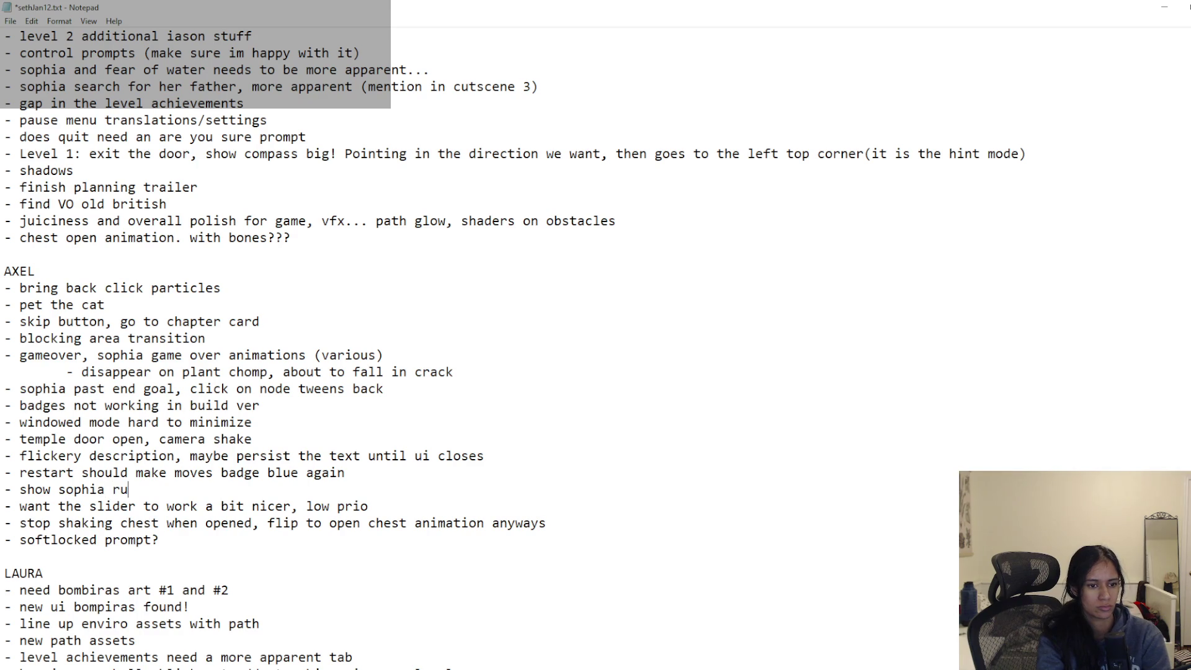
{"action": "type", "text": "en "}
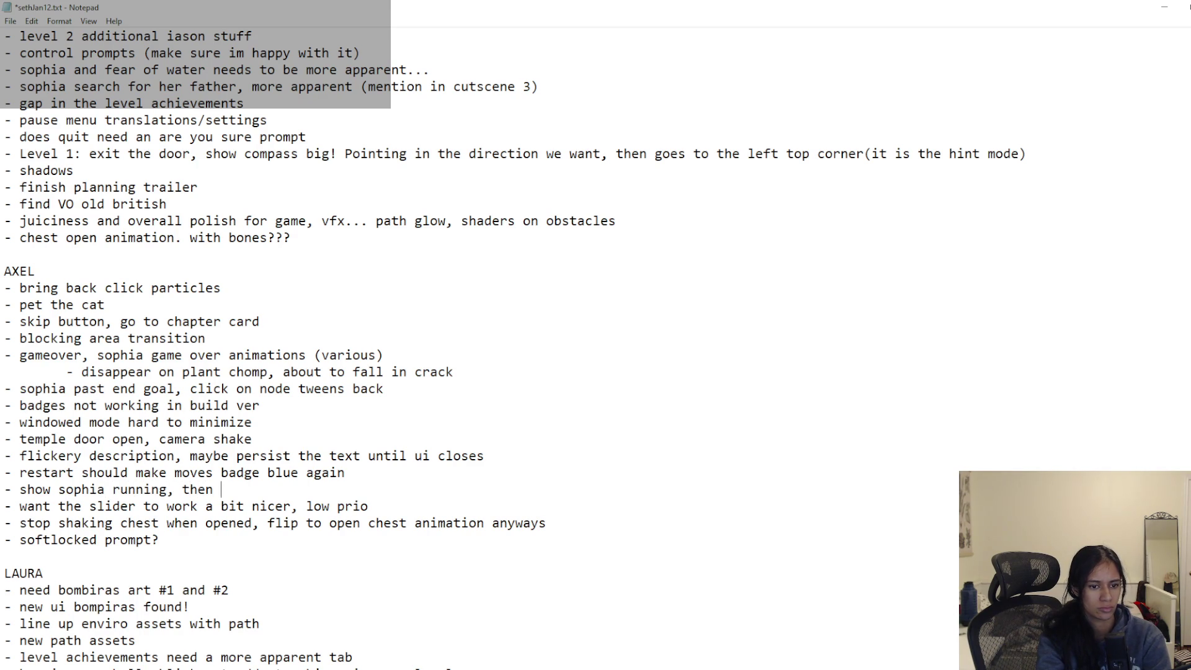
{"action": "type", "text": "after off "}
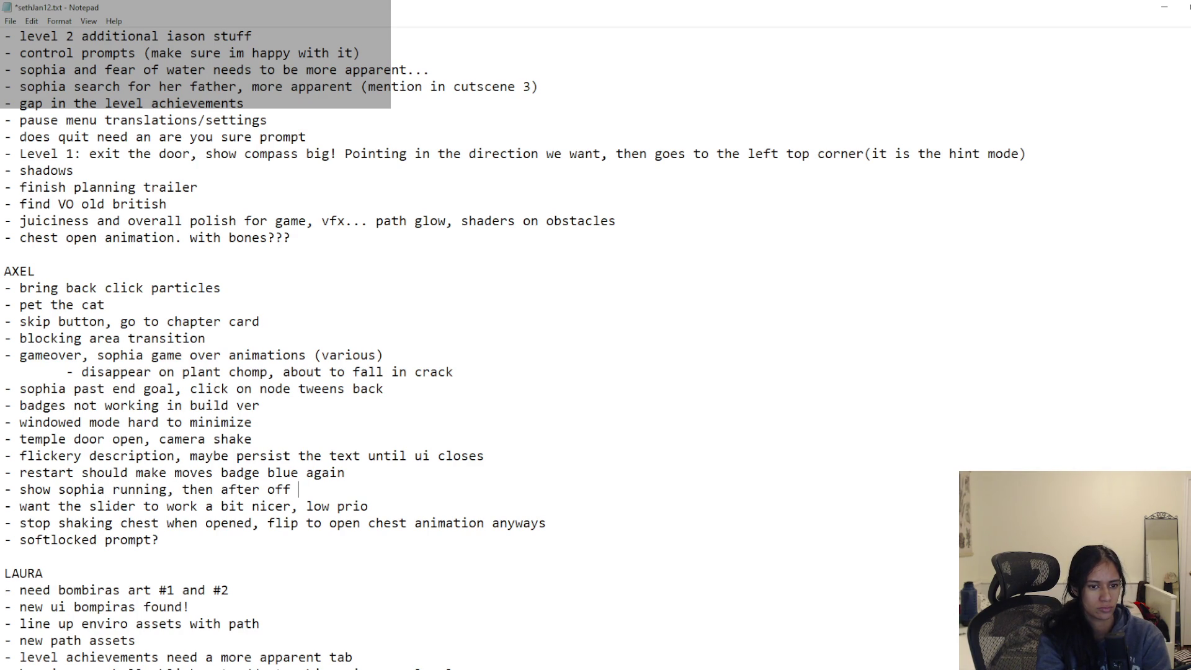
{"action": "type", "text": "screen show "}
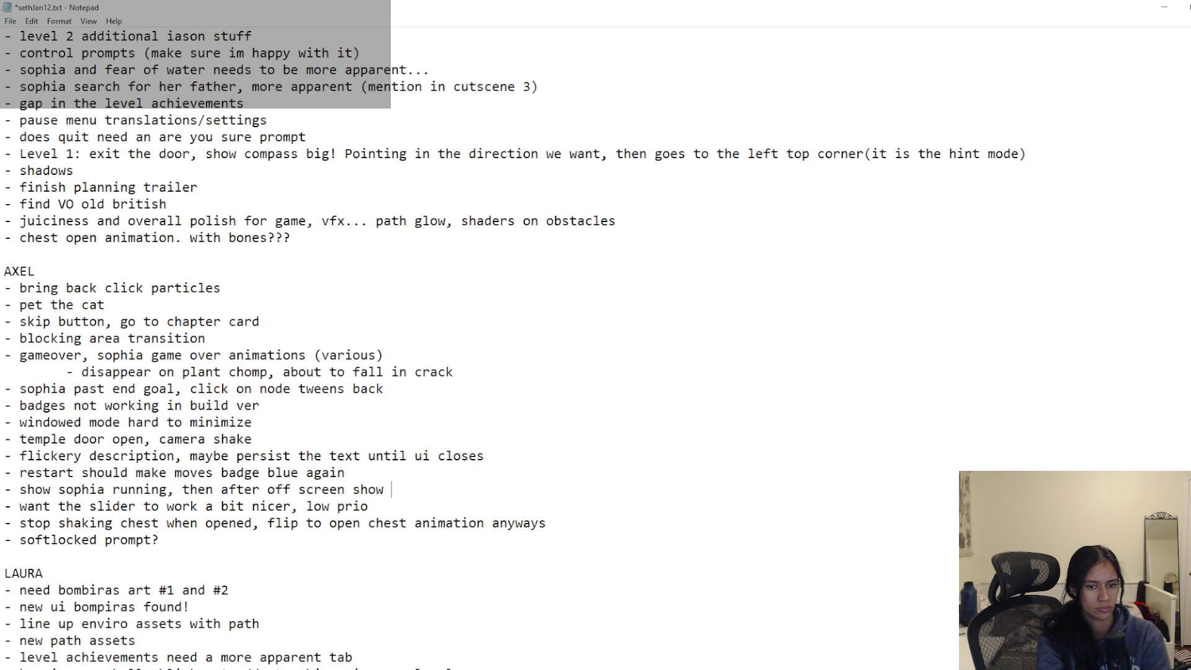
{"action": "type", "text": "badges.."}
{"action": "key", "text": "ctrl+s"}
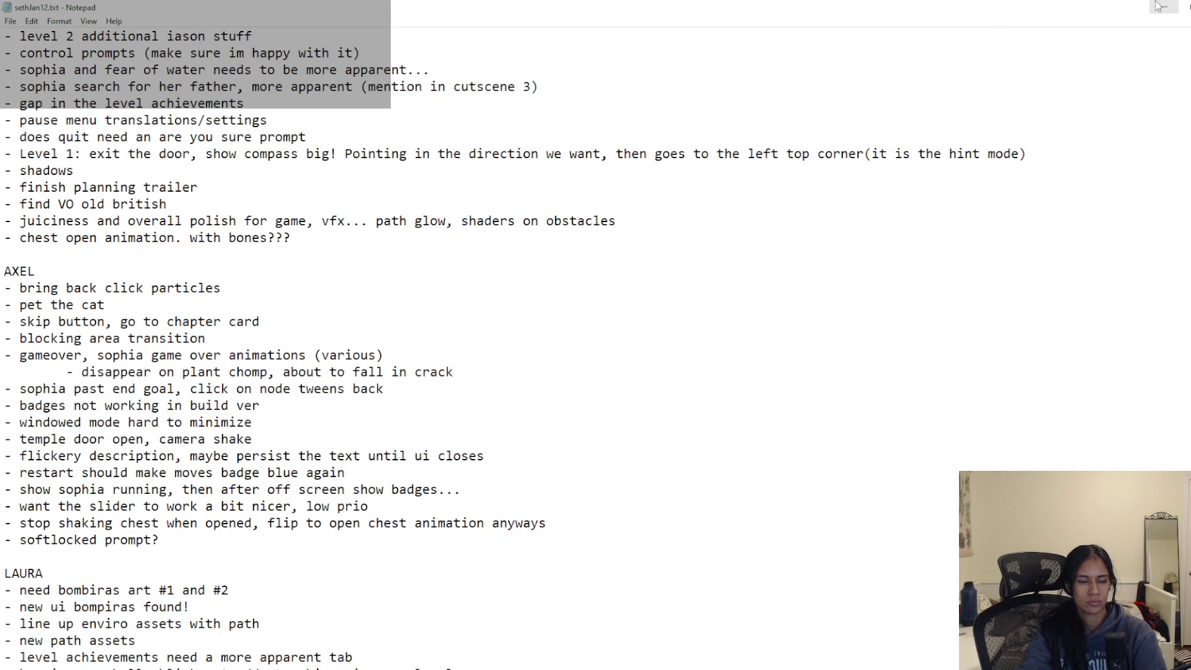
- Add 'instead of level' after 'chapter card' in the skip-button item, save, and minimize Notepad
{"action": "left_click", "coordinate": [287, 322]}
{"action": "type", "text": "in"}
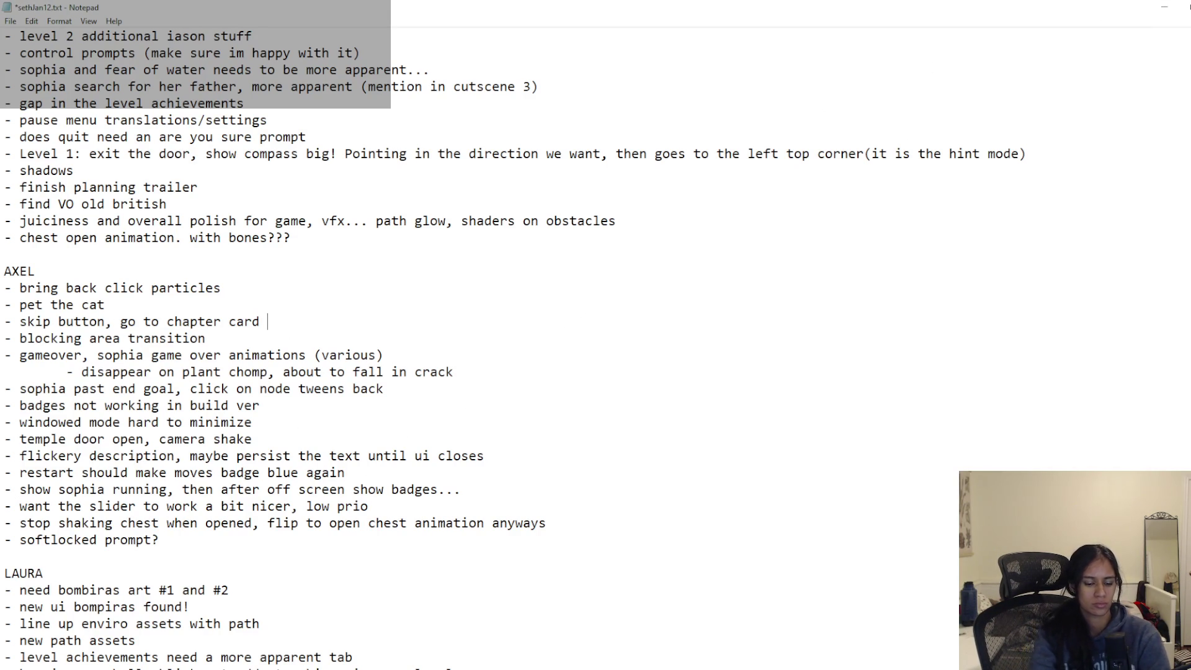
{"action": "type", "text": "stead of level"}
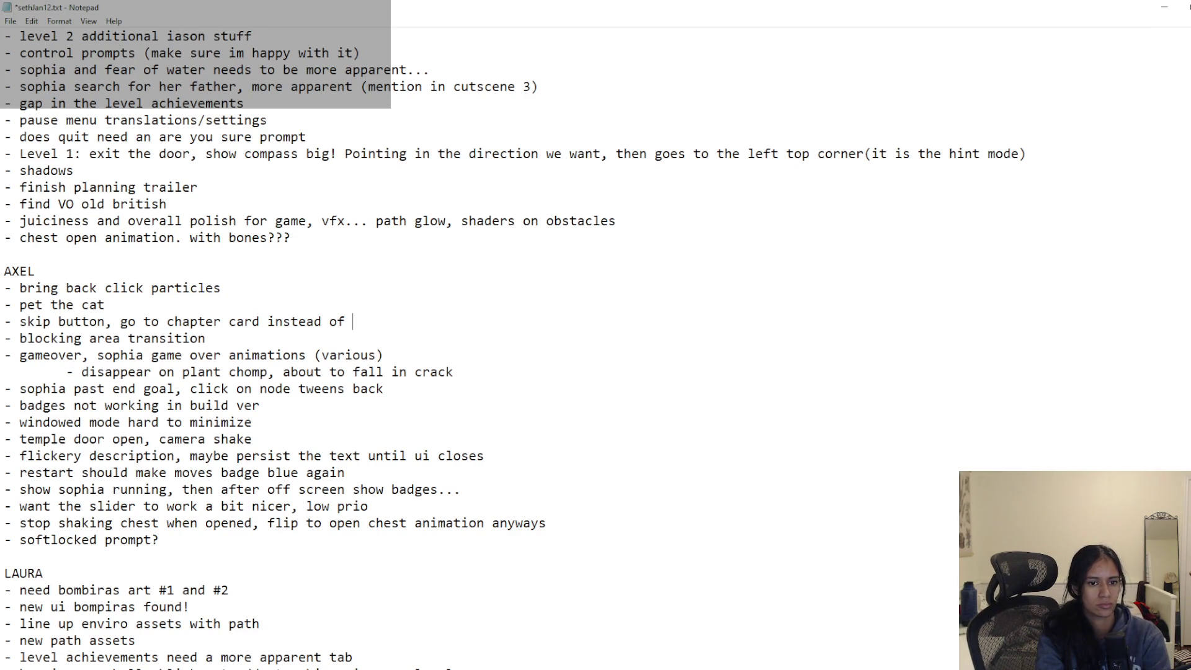
{"action": "key", "text": "ctrl+s"}
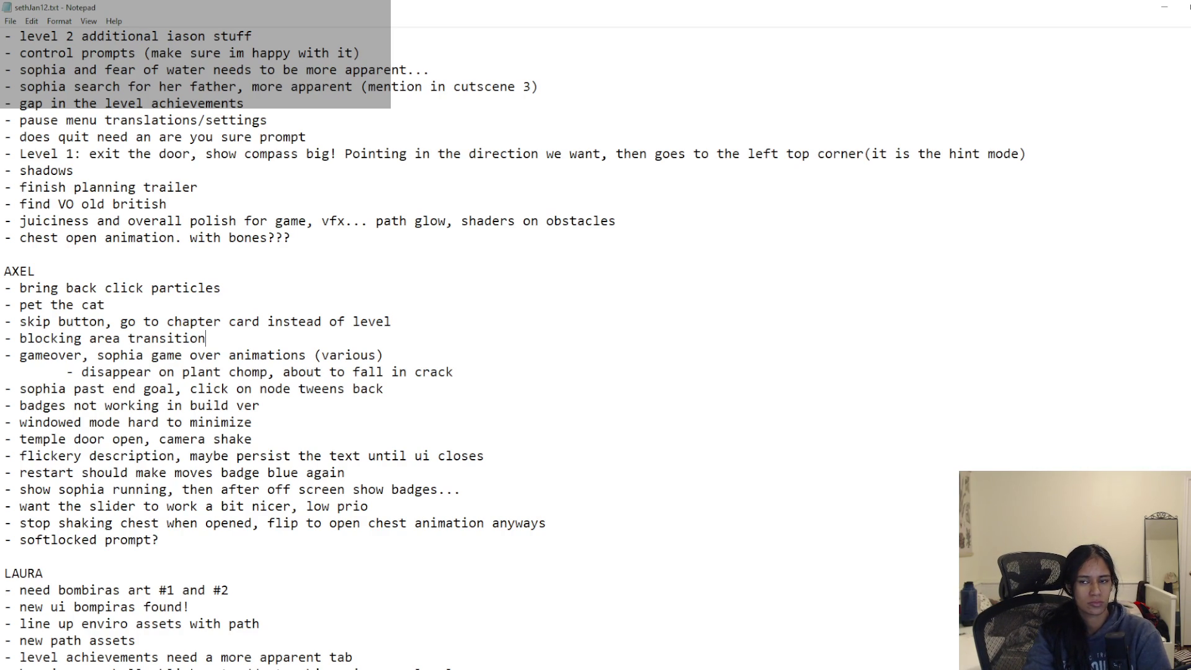
{"action": "left_click", "coordinate": [1164, 6]}
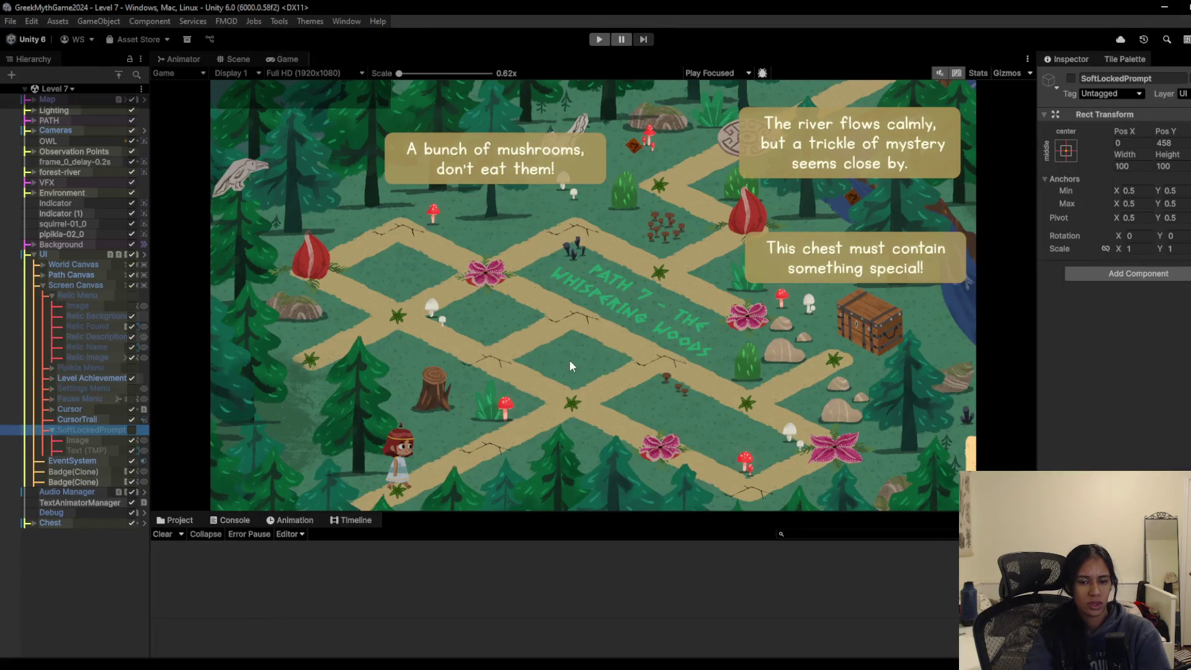
{"action": "left_click", "coordinate": [488, 290]}
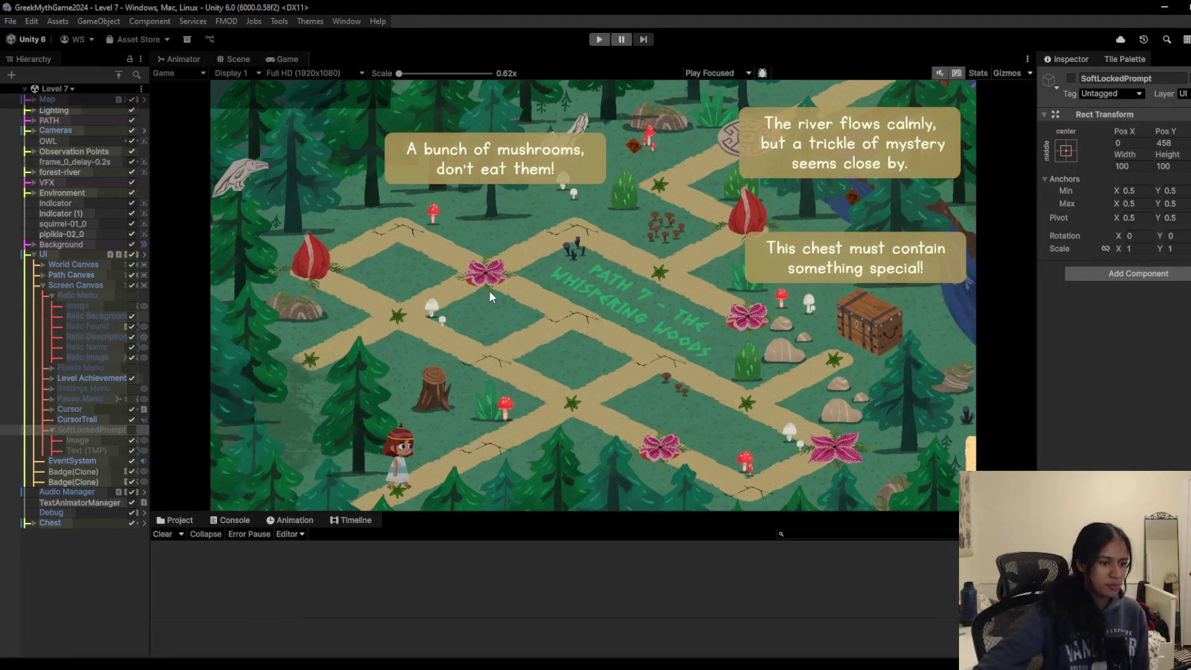